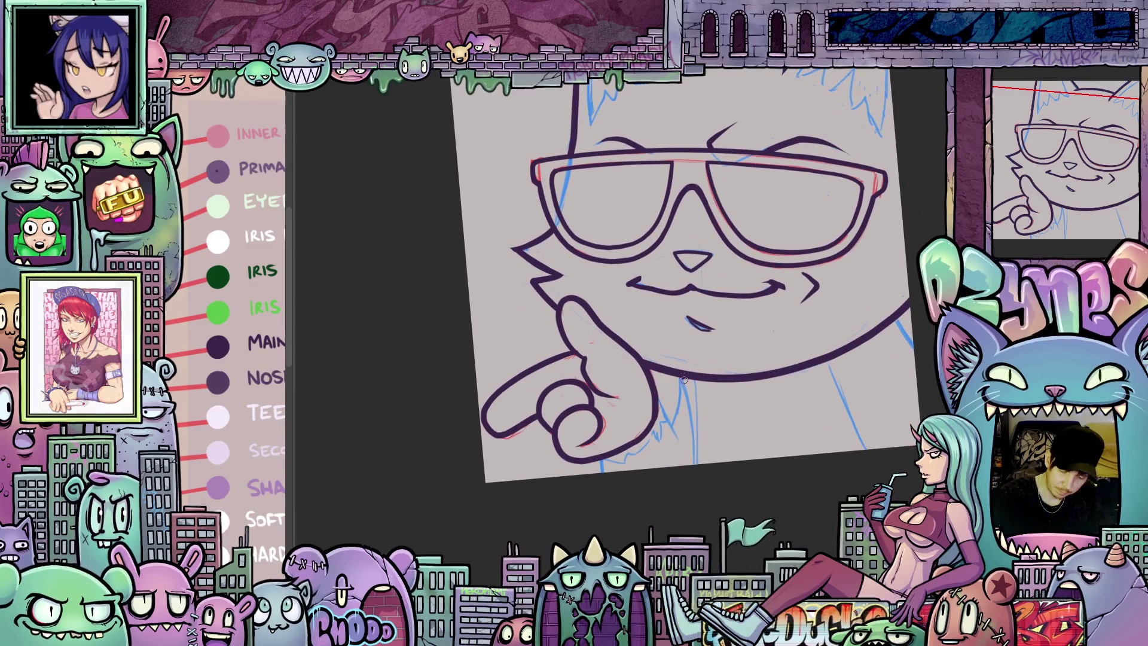
Ink the neck line down from the chin and along the neck's left edge
drag(683, 378, 694, 428)
drag(817, 493, 640, 482)
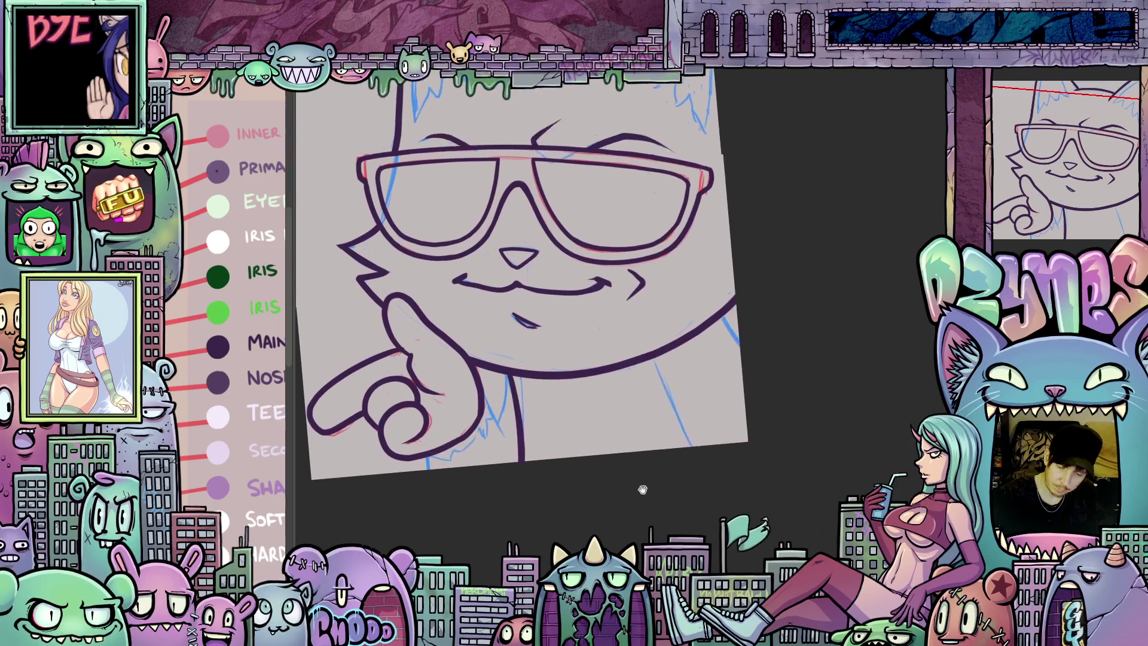
mouse_move(751, 451)
mouse_down()
mouse_move(711, 331)
mouse_move(721, 371)
mouse_up()
drag(562, 447, 778, 454)
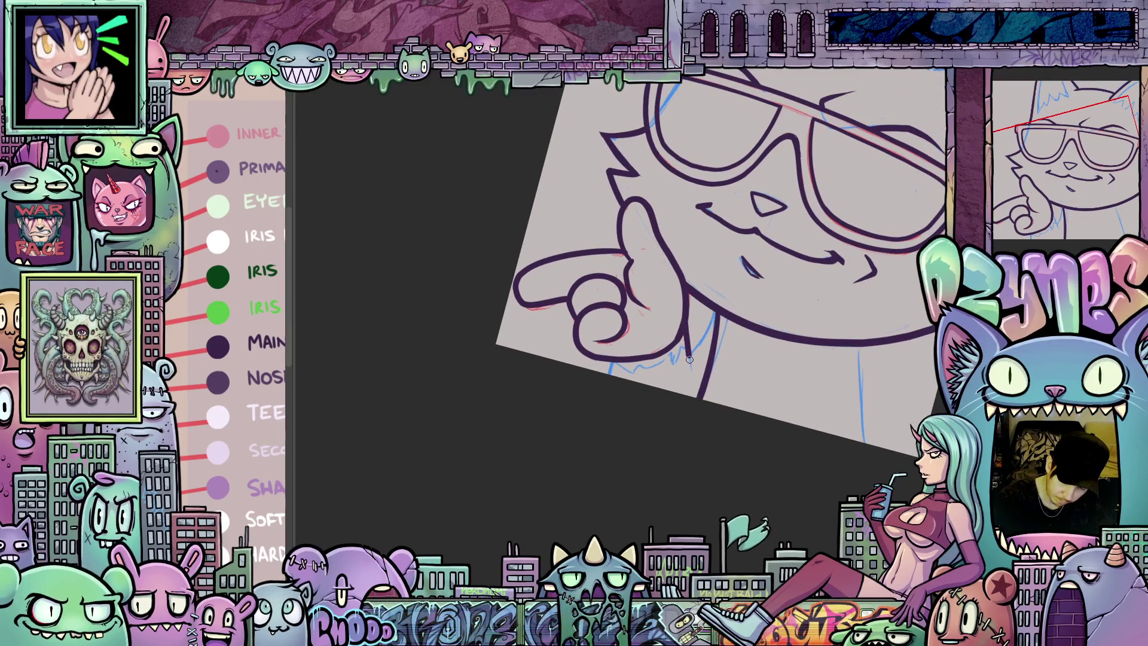
drag(613, 358, 606, 377)
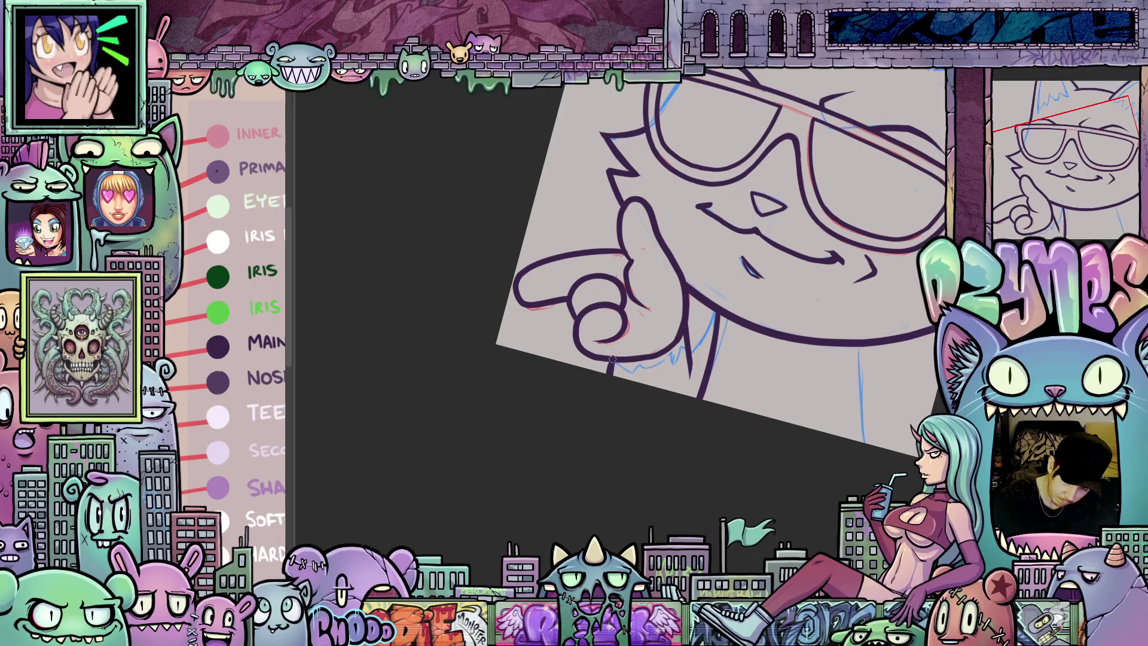
drag(772, 383, 751, 308)
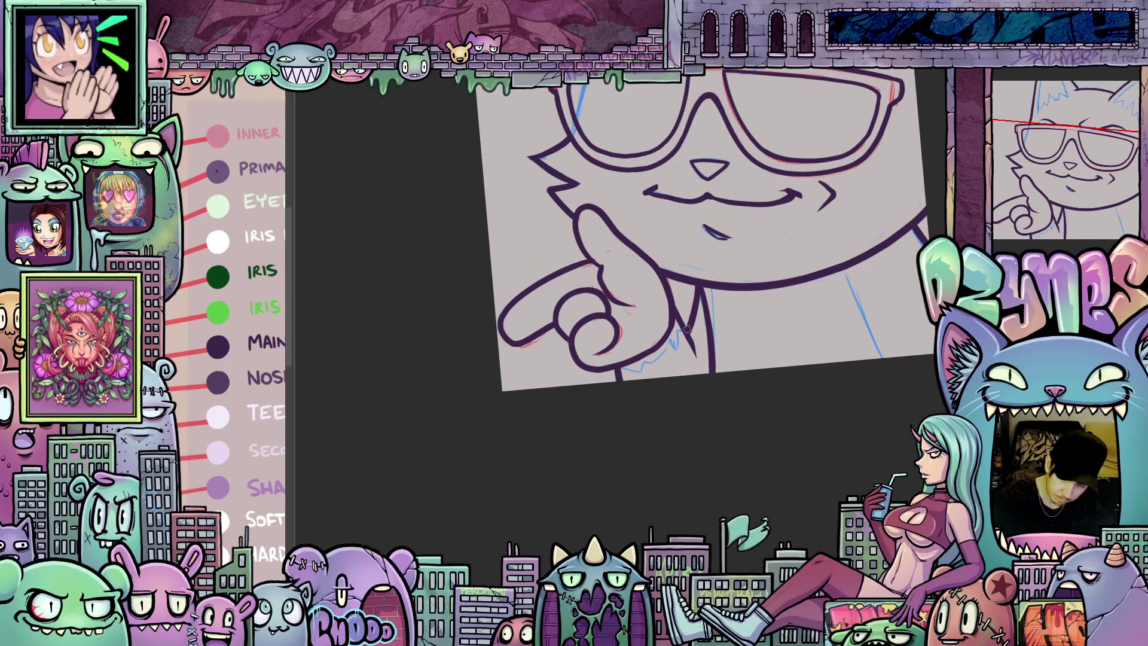
Ink fur tufts inside the left and right ears
drag(696, 347, 705, 489)
mouse_move(617, 85)
mouse_down()
mouse_move(619, 132)
mouse_move(577, 188)
mouse_move(578, 215)
mouse_up()
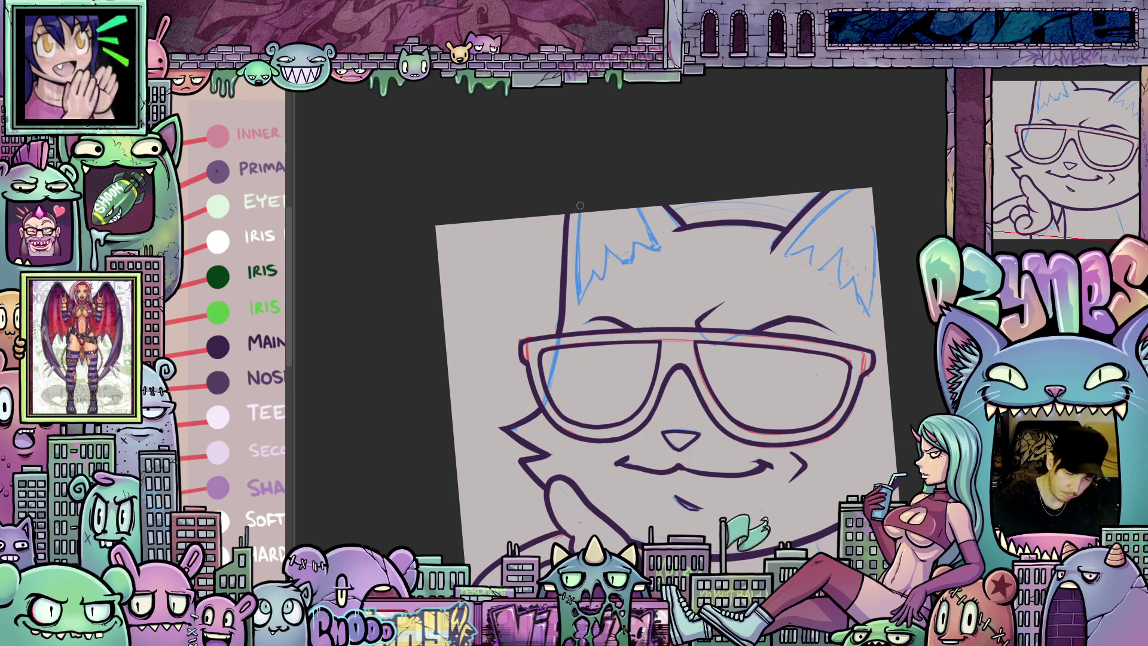
mouse_move(748, 376)
mouse_down()
mouse_move(776, 267)
mouse_move(577, 164)
mouse_up()
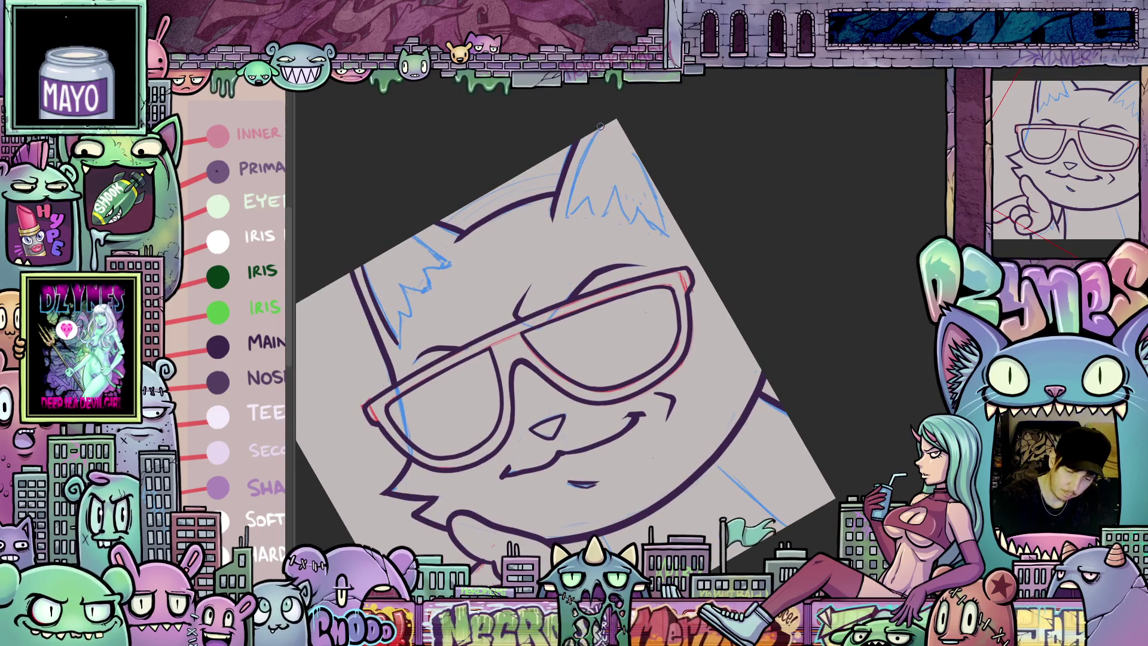
drag(567, 216, 634, 204)
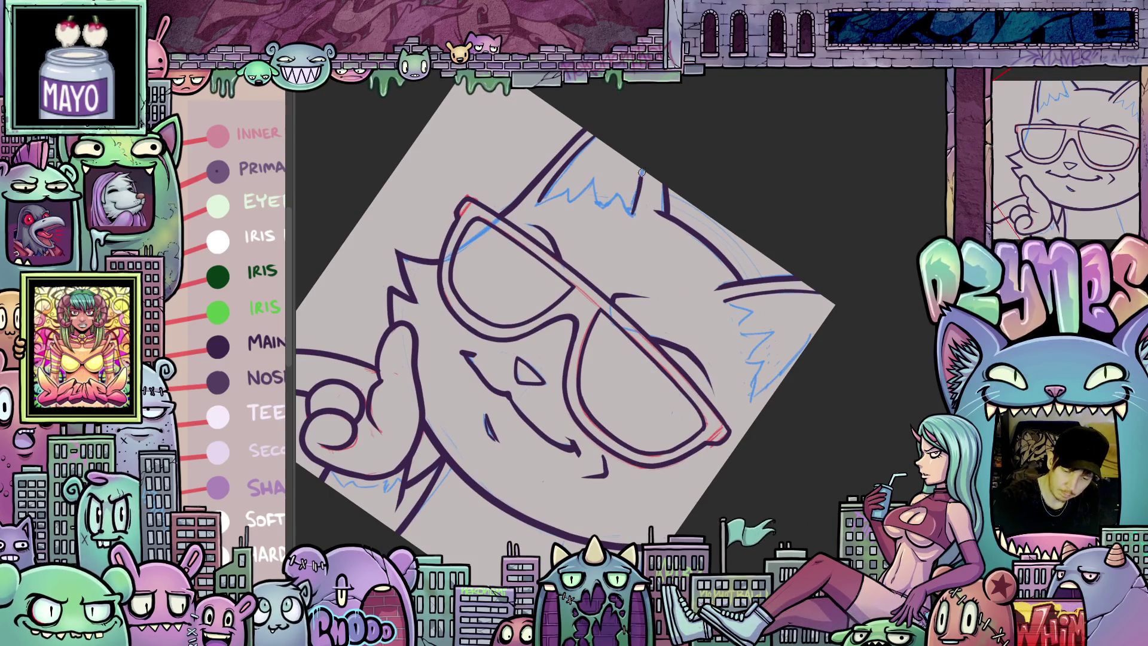
key(ctrl+0)
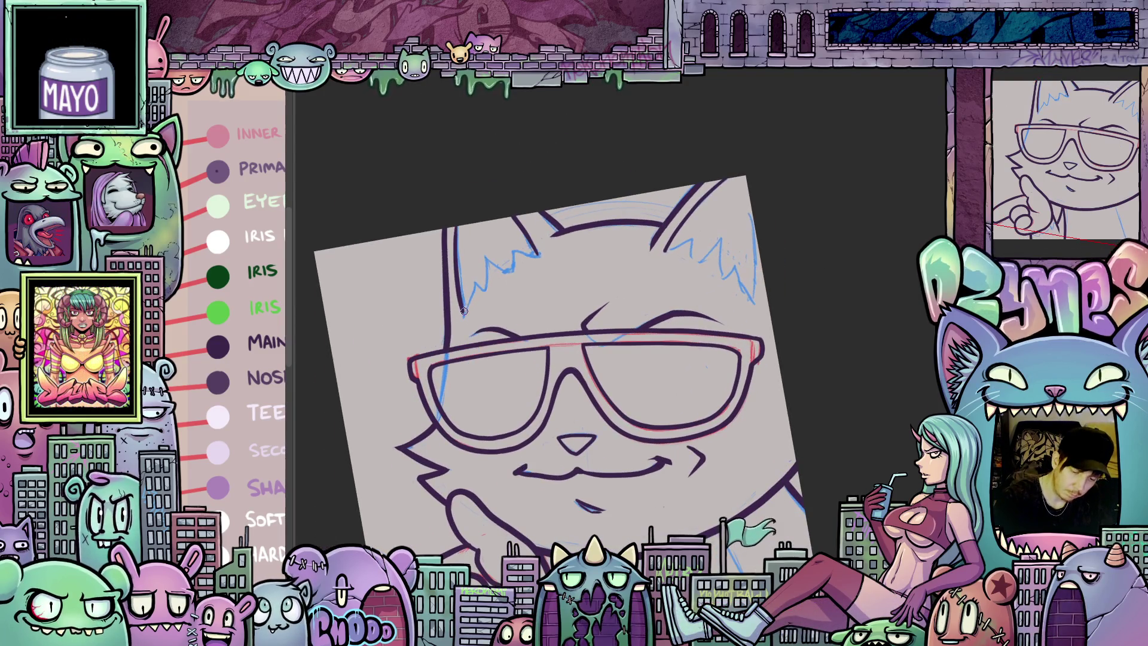
mouse_move(474, 282)
mouse_down()
mouse_move(486, 288)
mouse_move(488, 259)
mouse_move(510, 255)
mouse_up()
drag(720, 291, 700, 271)
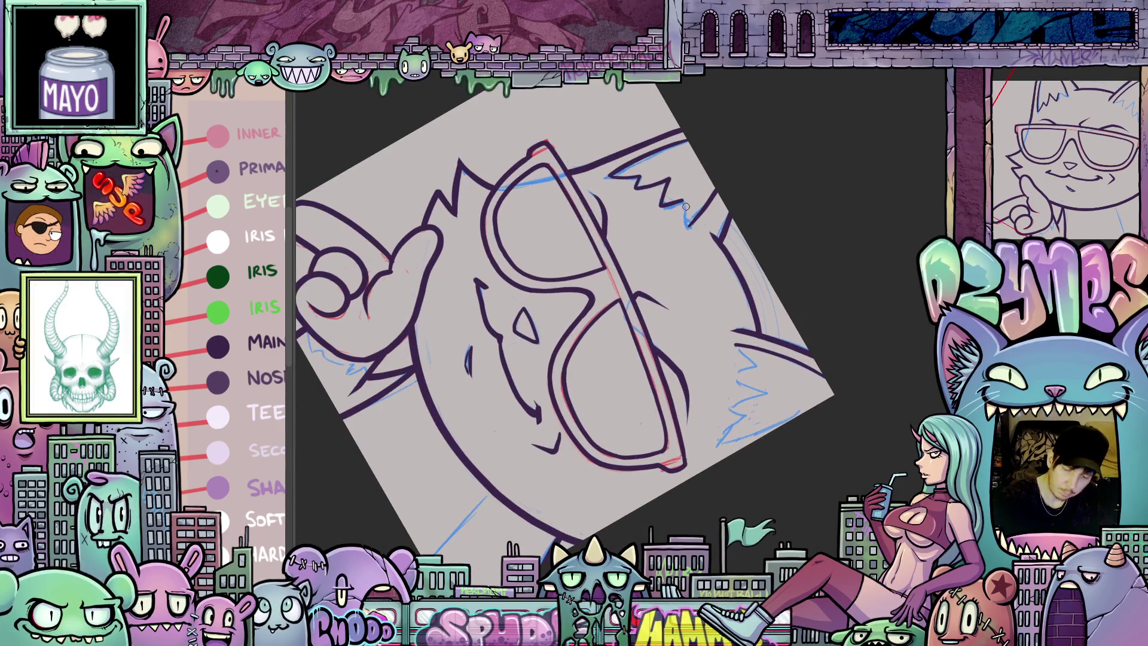
key(ctrl+0)
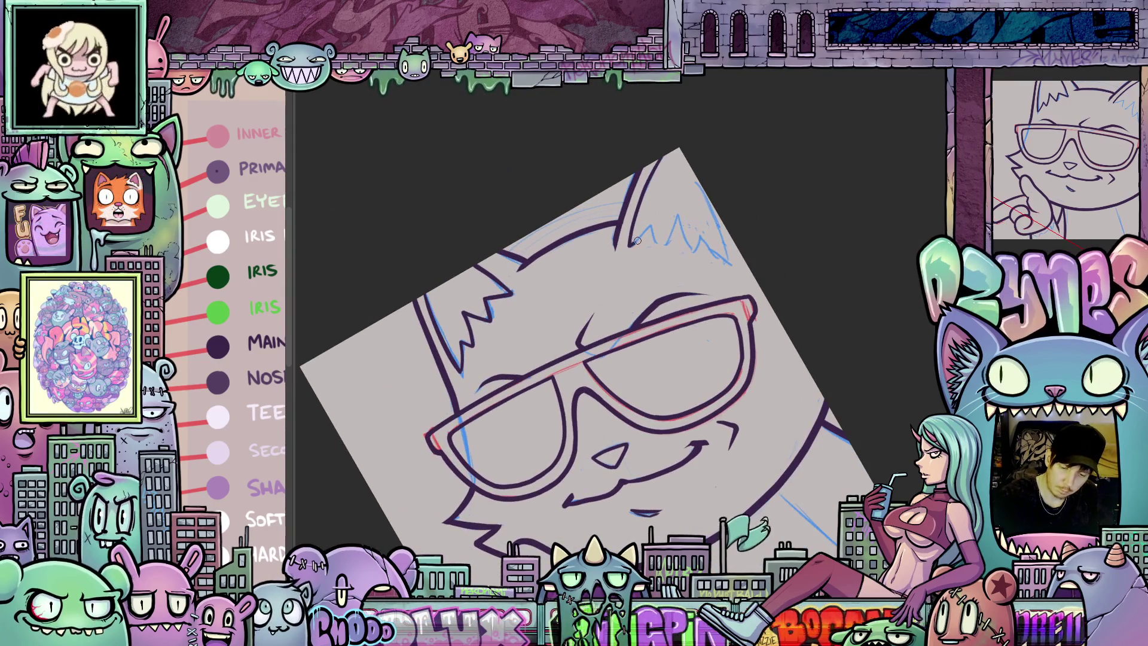
mouse_move(660, 245)
mouse_down()
mouse_move(678, 214)
mouse_move(846, 318)
mouse_move(808, 398)
mouse_up()
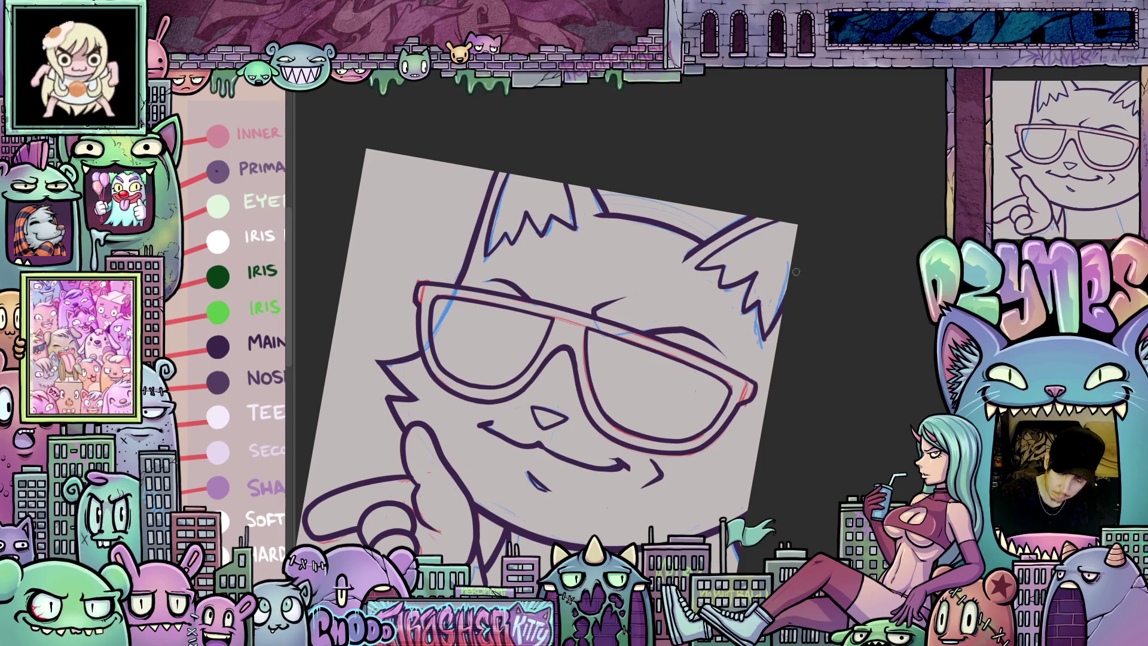
Tilt, reset and zoom out the view to review the whole inked cat
mouse_move(849, 435)
mouse_down()
mouse_move(856, 360)
mouse_move(765, 514)
mouse_move(553, 589)
mouse_up()
drag(730, 430, 758, 238)
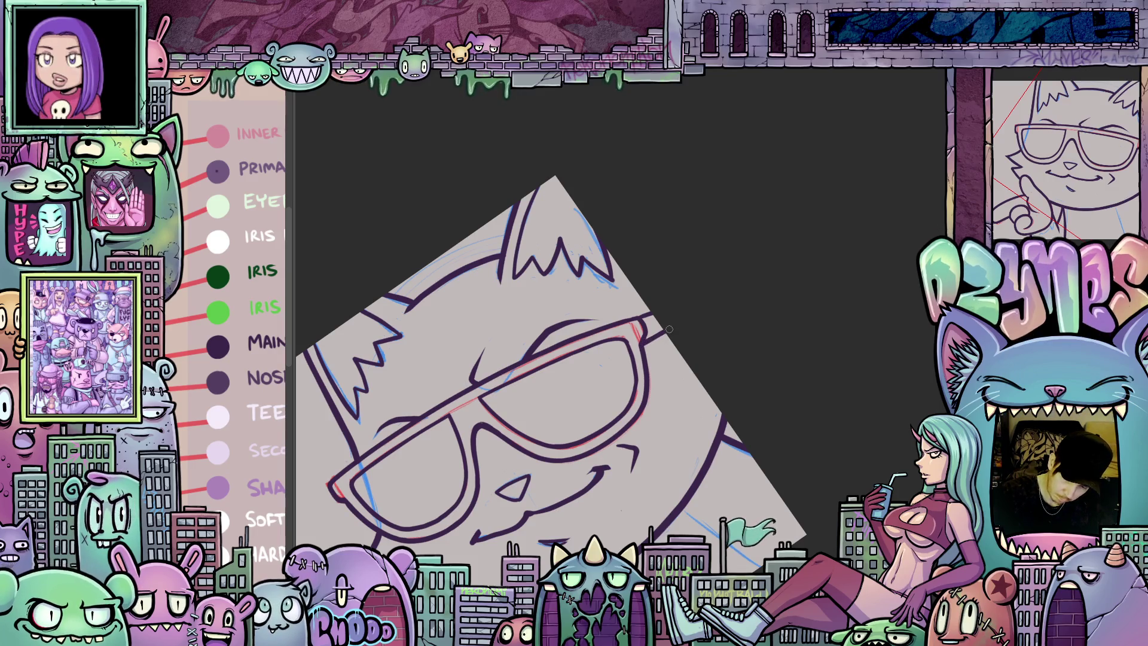
drag(744, 361, 669, 346)
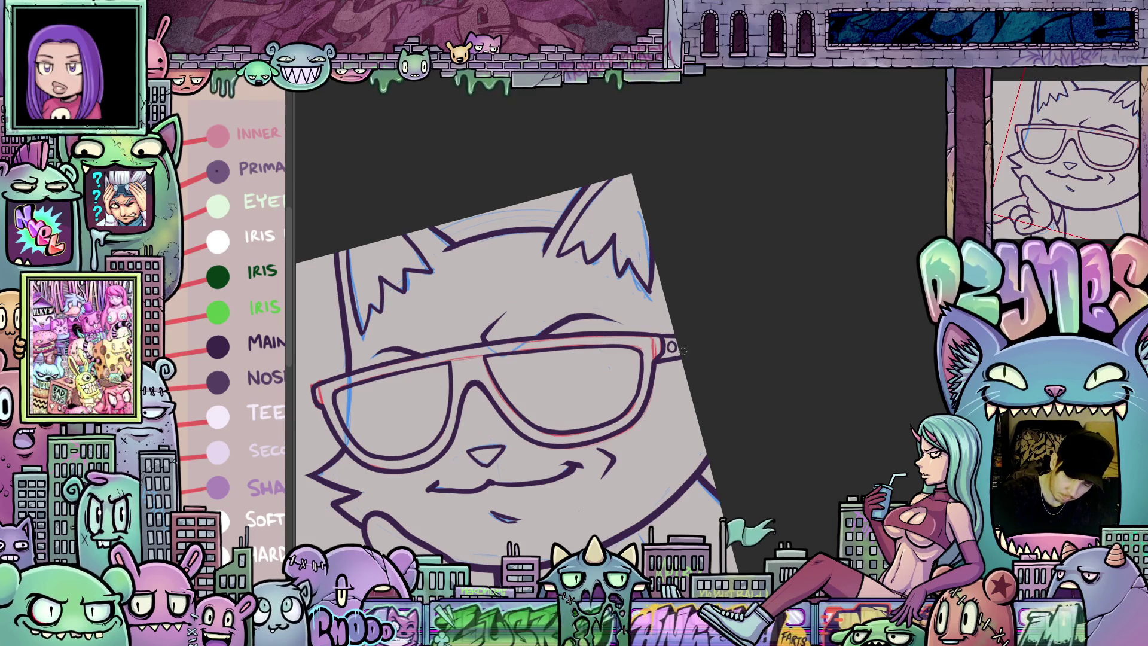
mouse_move(670, 346)
mouse_down()
mouse_move(754, 344)
mouse_move(754, 309)
mouse_move(786, 276)
mouse_move(776, 259)
mouse_up()
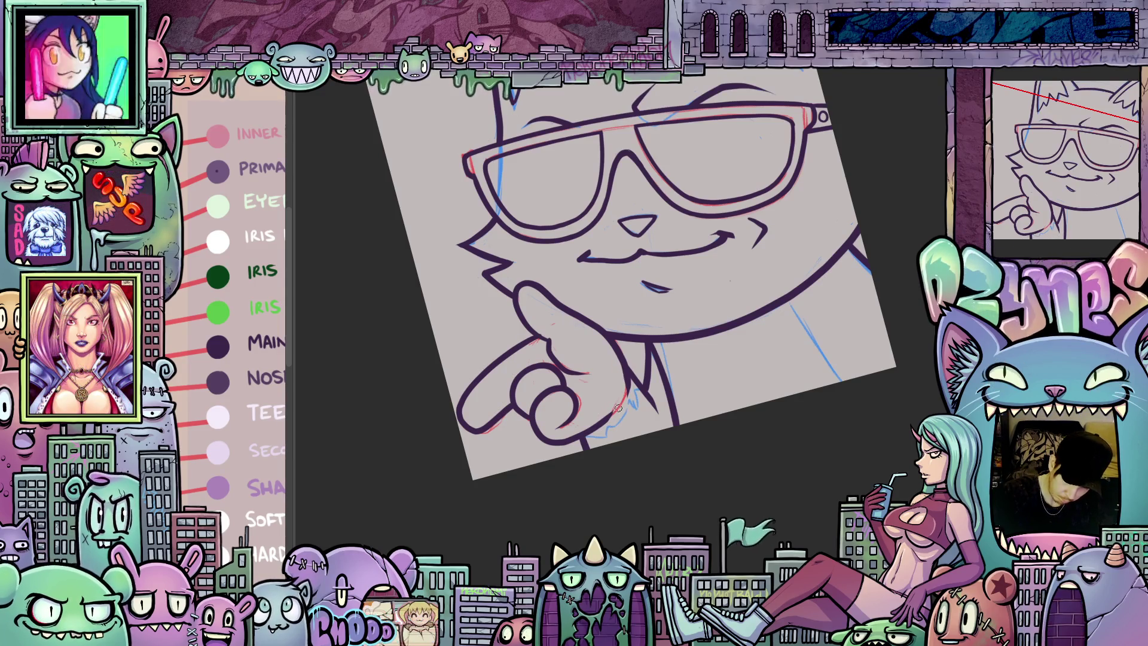
drag(617, 409, 667, 412)
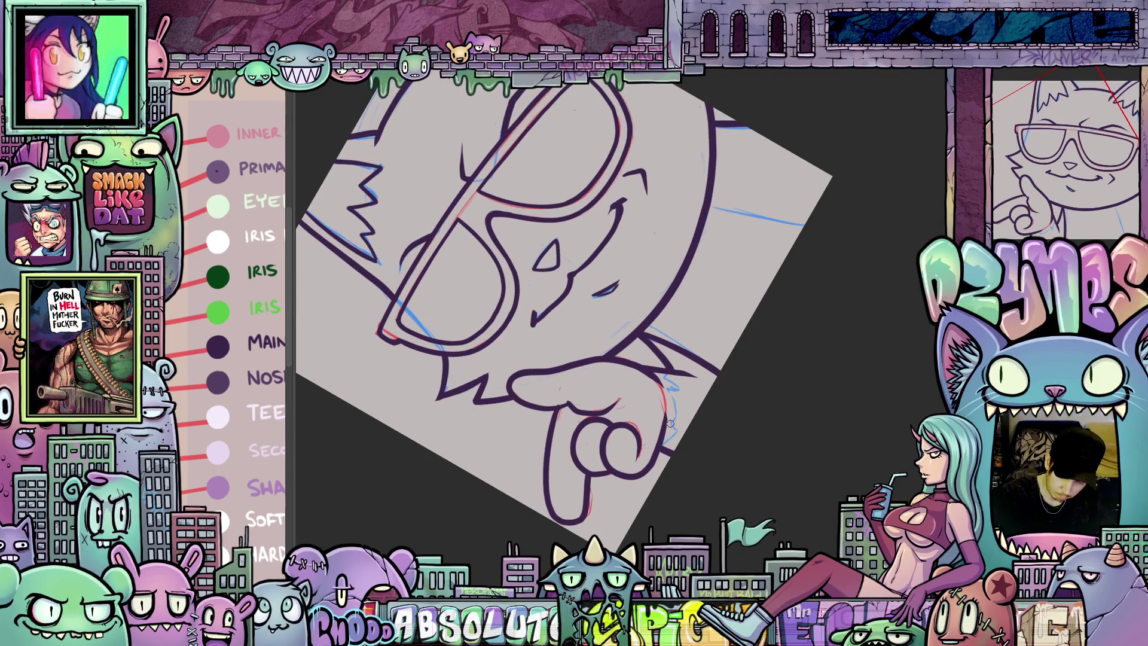
key(5)
mouse_move(667, 484)
mouse_down()
mouse_move(698, 492)
mouse_move(688, 506)
mouse_move(634, 348)
mouse_up()
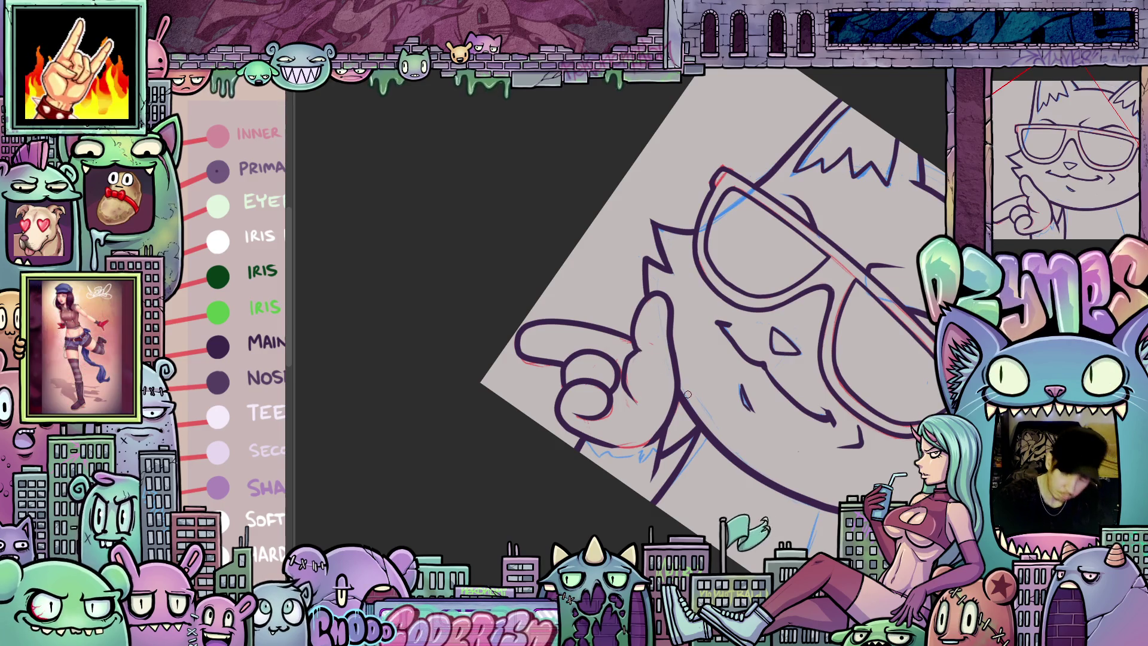
drag(688, 394, 783, 431)
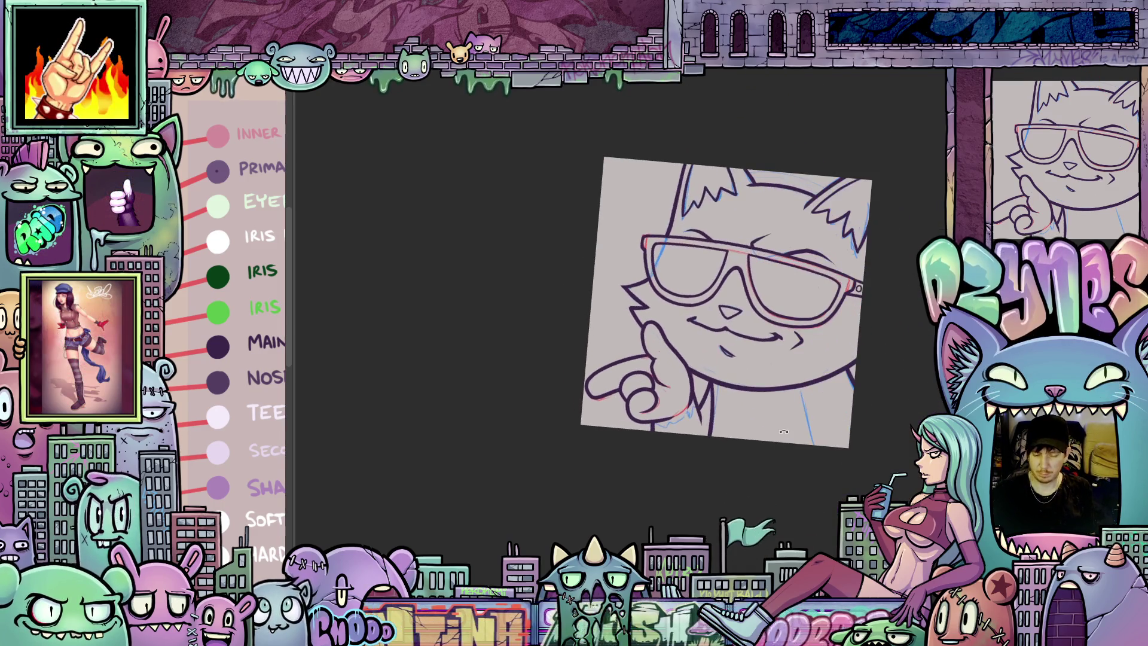
Turn off the blue sketch layer and recentre the clean line art
mouse_move(801, 470)
mouse_down()
mouse_move(810, 457)
mouse_move(779, 492)
mouse_move(778, 516)
mouse_up()
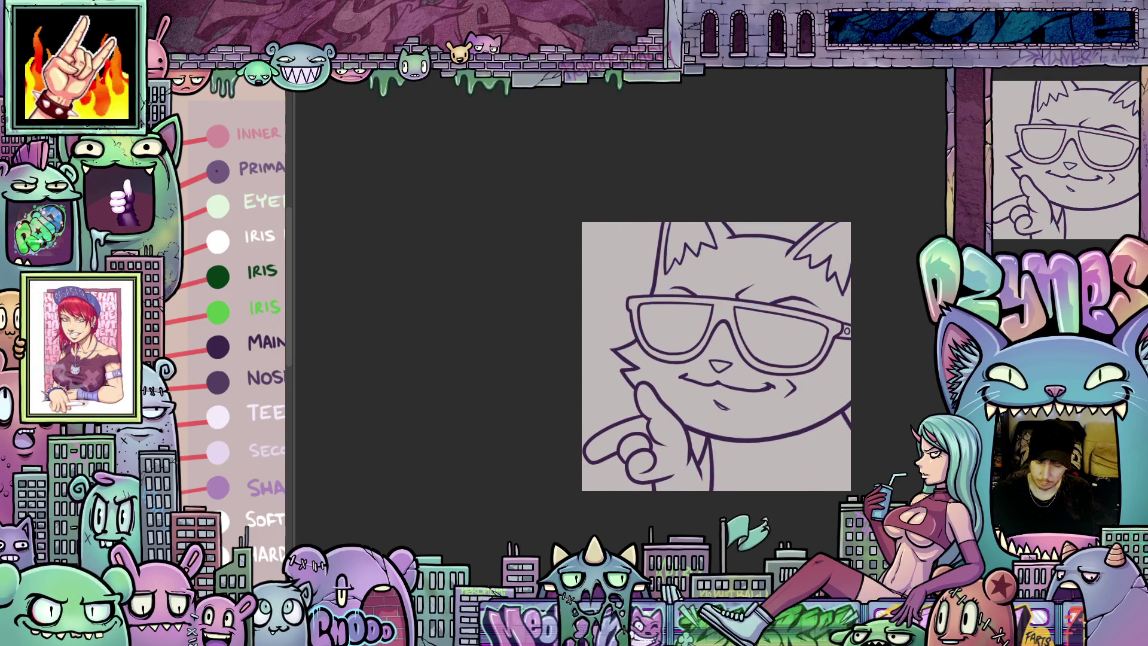
drag(718, 359, 766, 335)
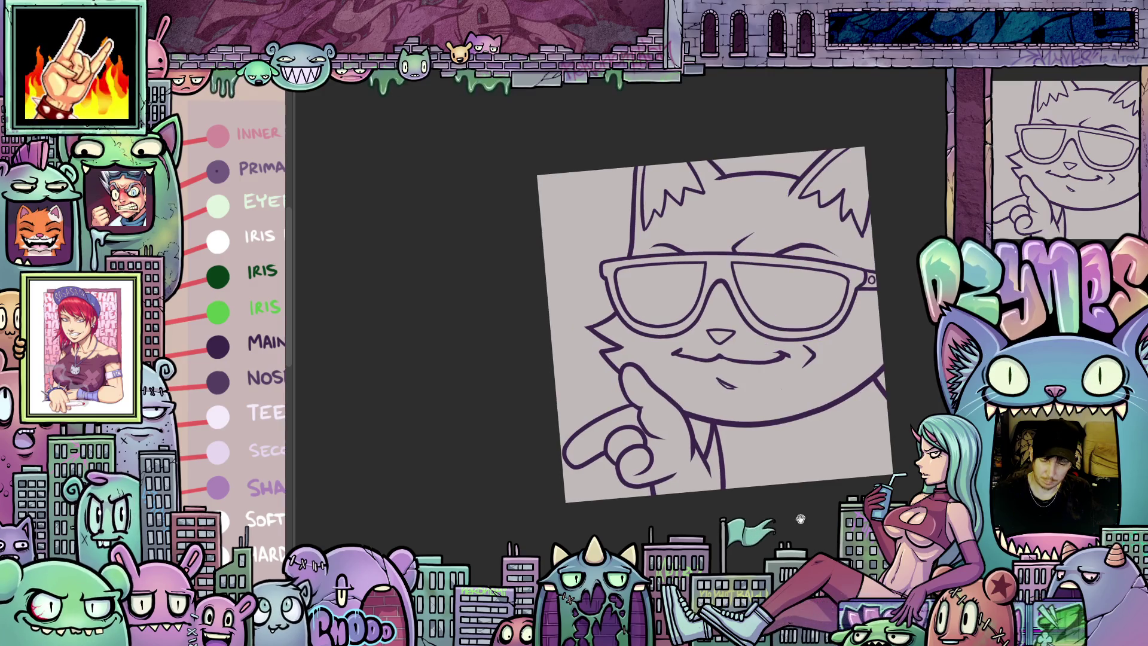
drag(800, 518, 774, 525)
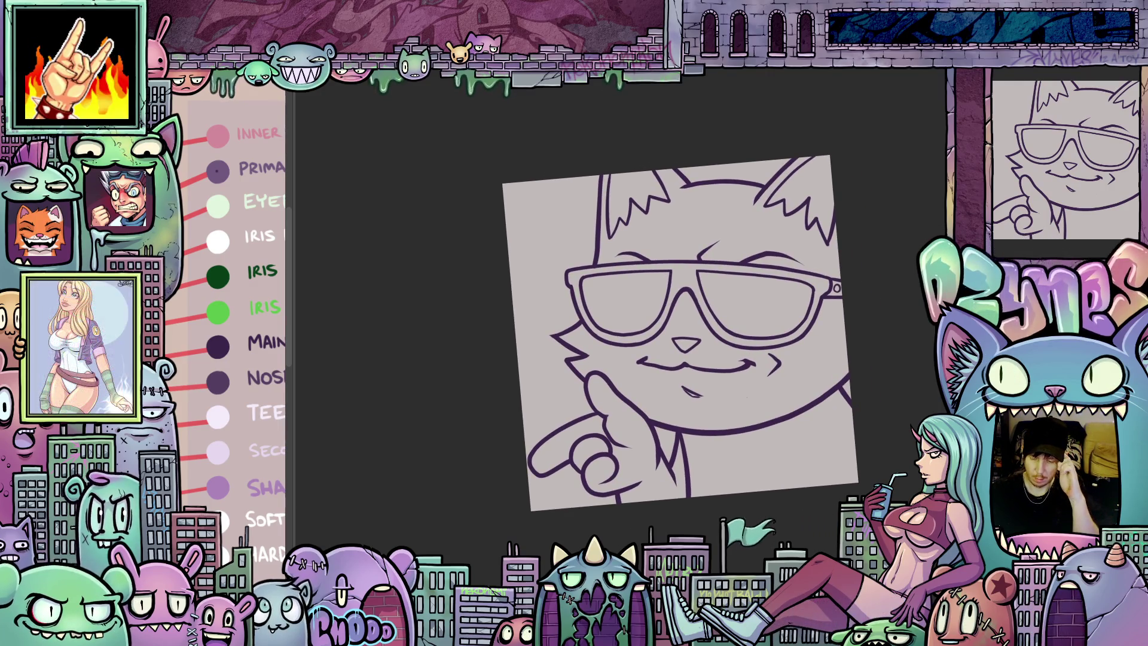
drag(544, 404, 503, 423)
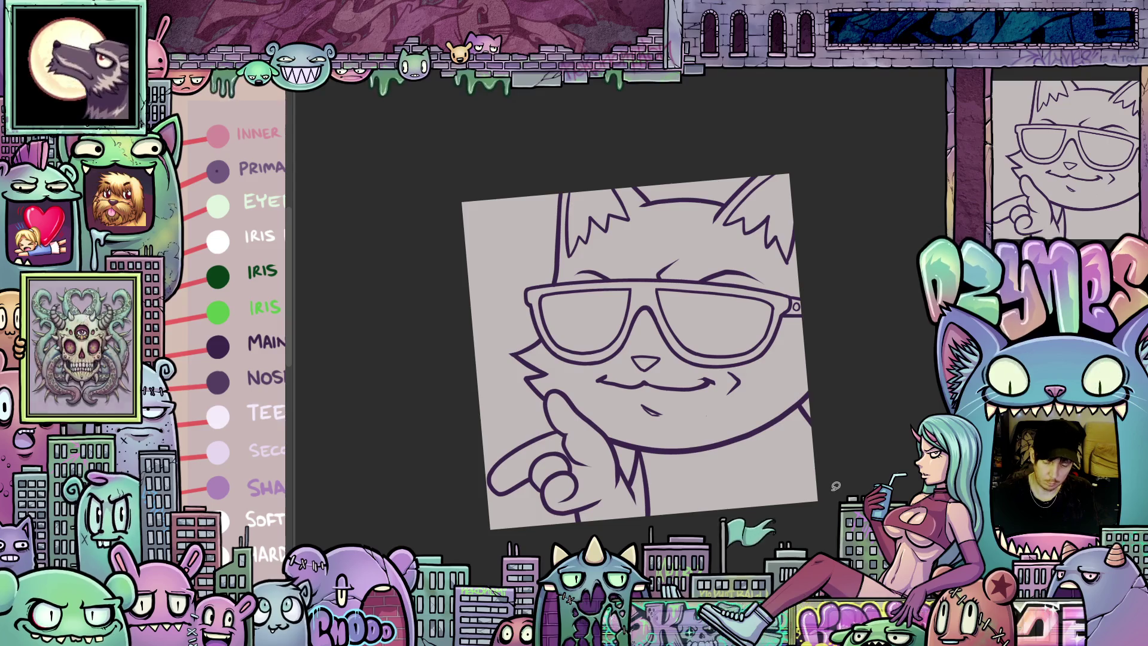
Lasso-fill around the whole cat, including the pointing hand, with flat medium purple
mouse_move(812, 404)
mouse_down()
mouse_move(831, 206)
mouse_move(727, 176)
mouse_move(674, 184)
mouse_move(573, 155)
mouse_up()
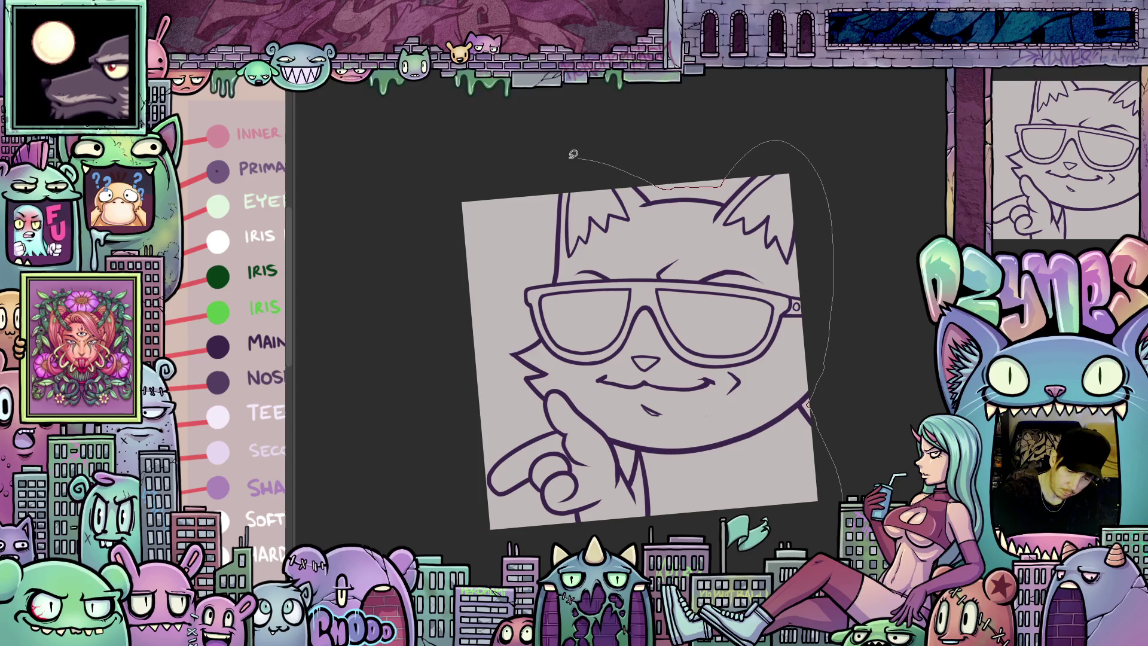
mouse_move(506, 373)
mouse_down()
mouse_move(531, 421)
mouse_move(489, 457)
mouse_up()
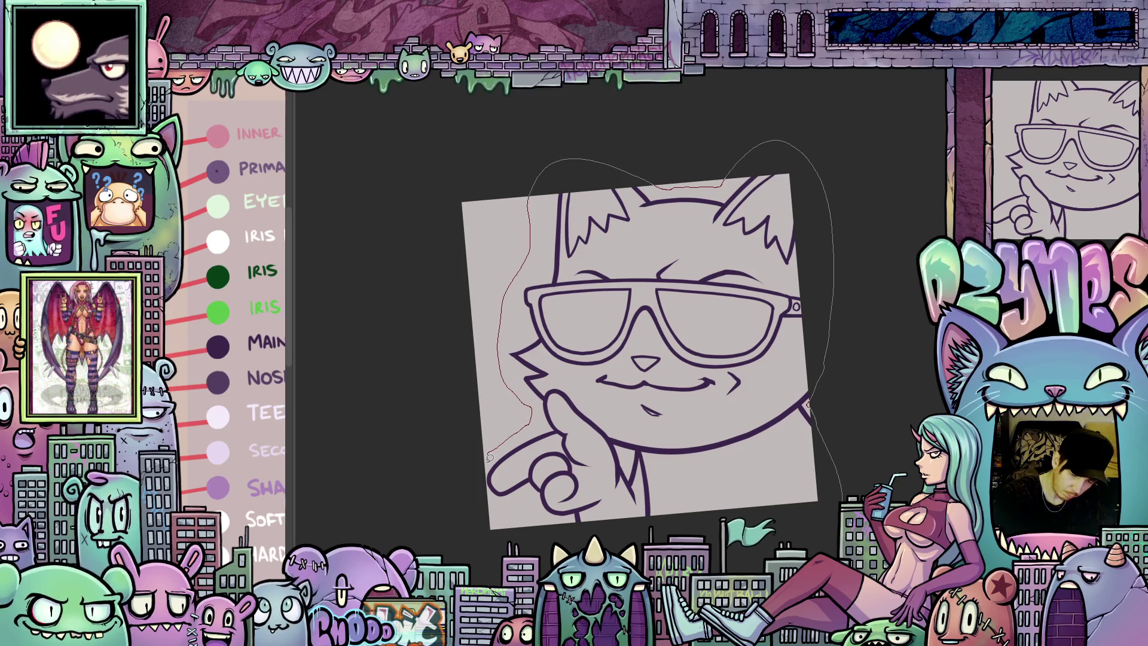
drag(588, 535, 813, 520)
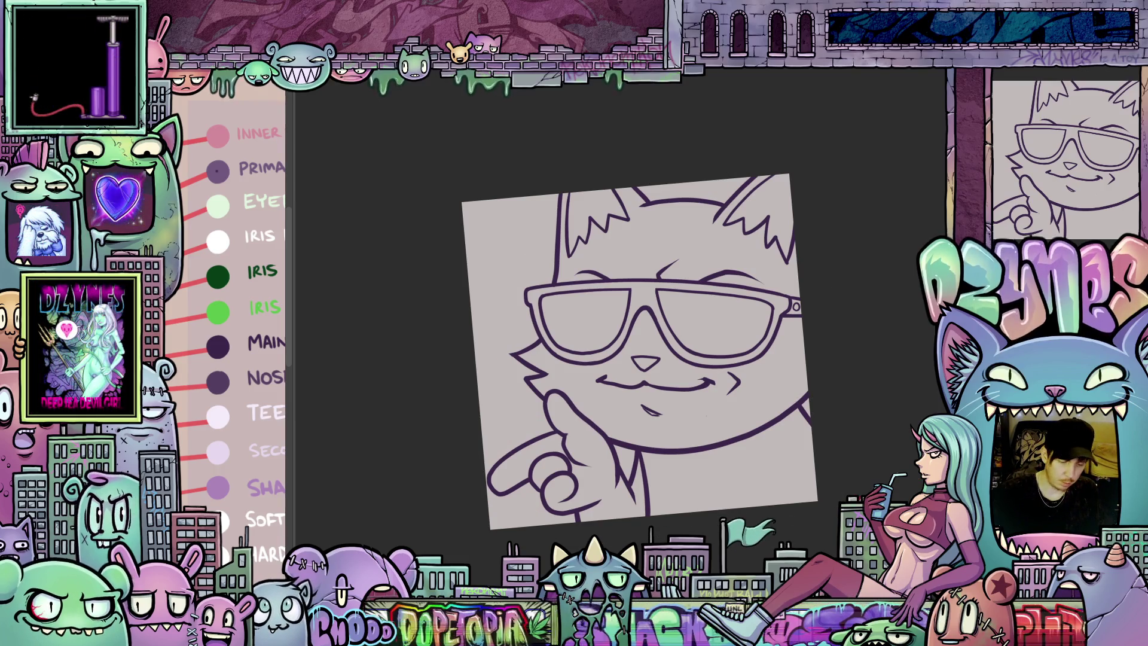
mouse_move(851, 488)
mouse_down()
mouse_move(817, 153)
mouse_move(738, 171)
mouse_move(744, 159)
mouse_up()
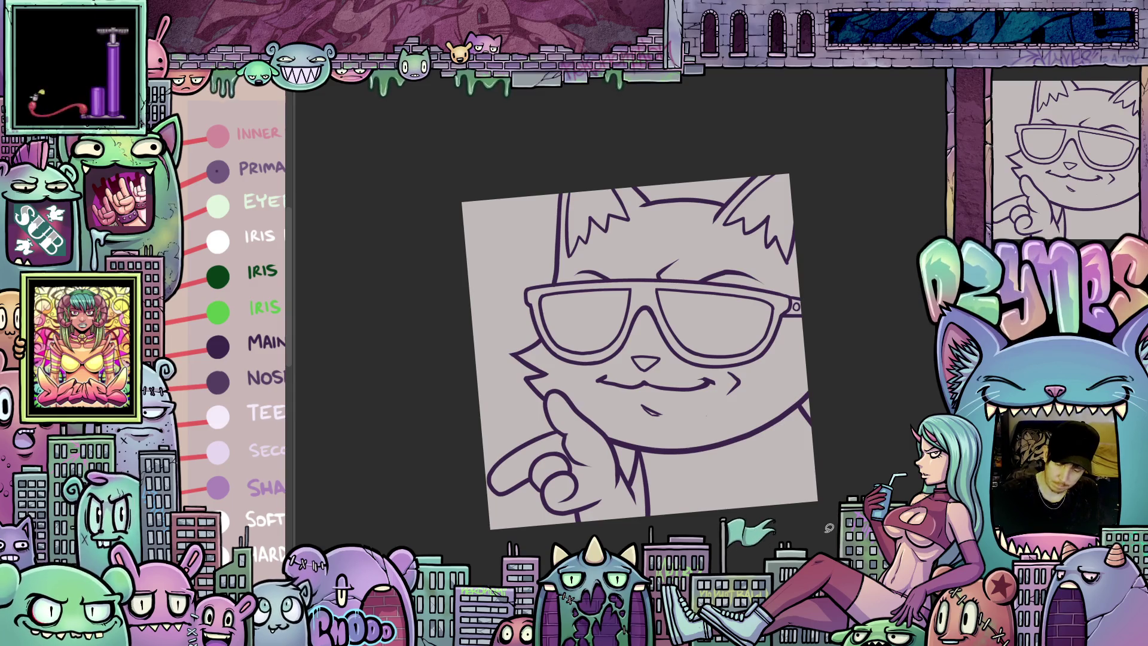
mouse_move(827, 533)
mouse_down()
mouse_move(828, 448)
mouse_move(808, 404)
mouse_move(842, 338)
mouse_move(815, 162)
mouse_move(538, 196)
mouse_up()
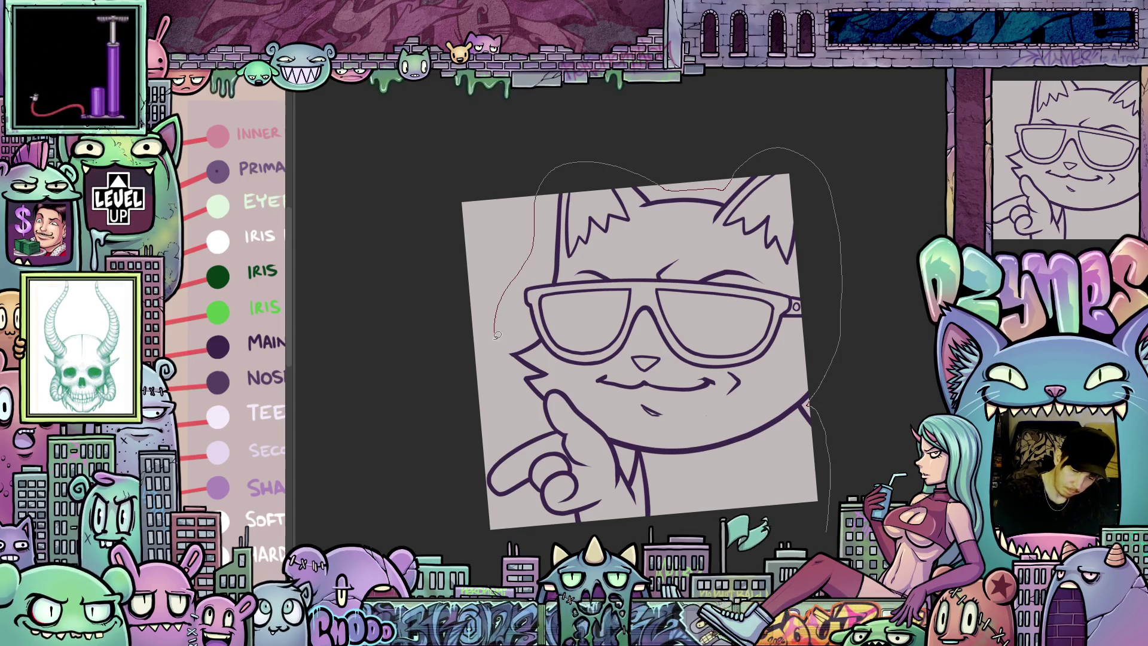
mouse_move(497, 335)
mouse_down()
mouse_move(518, 414)
mouse_move(518, 501)
mouse_up()
mouse_move(565, 545)
mouse_down()
mouse_move(822, 535)
mouse_move(874, 505)
mouse_up()
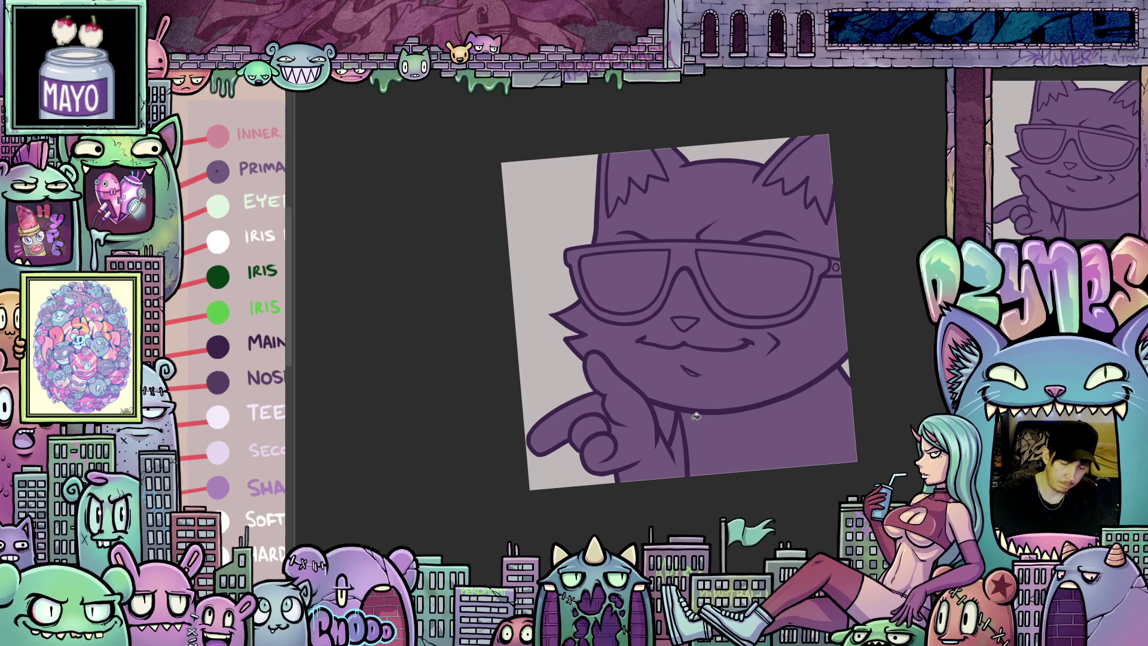
mouse_move(739, 465)
mouse_down()
mouse_move(778, 473)
mouse_move(807, 450)
mouse_up()
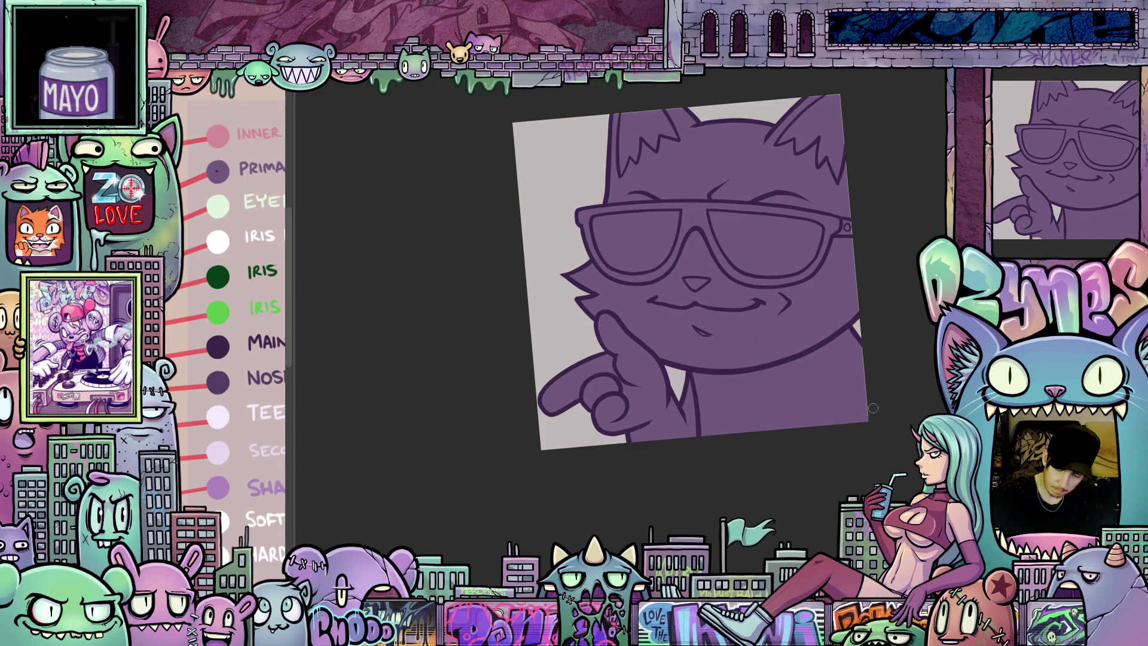
drag(867, 404, 836, 474)
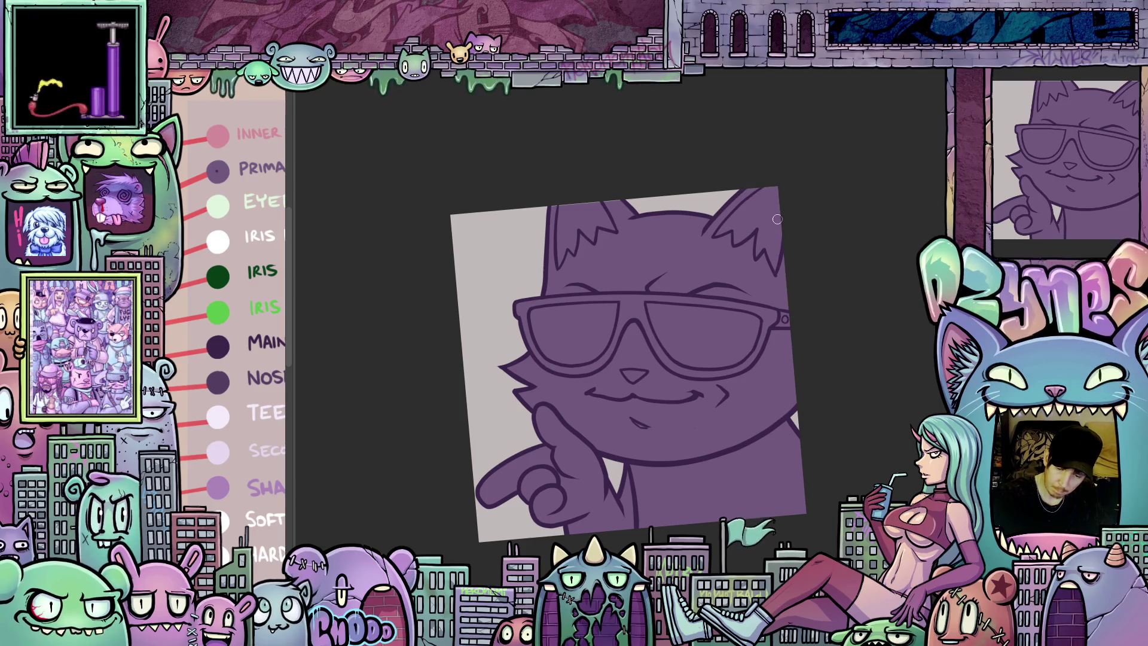
drag(653, 330, 692, 354)
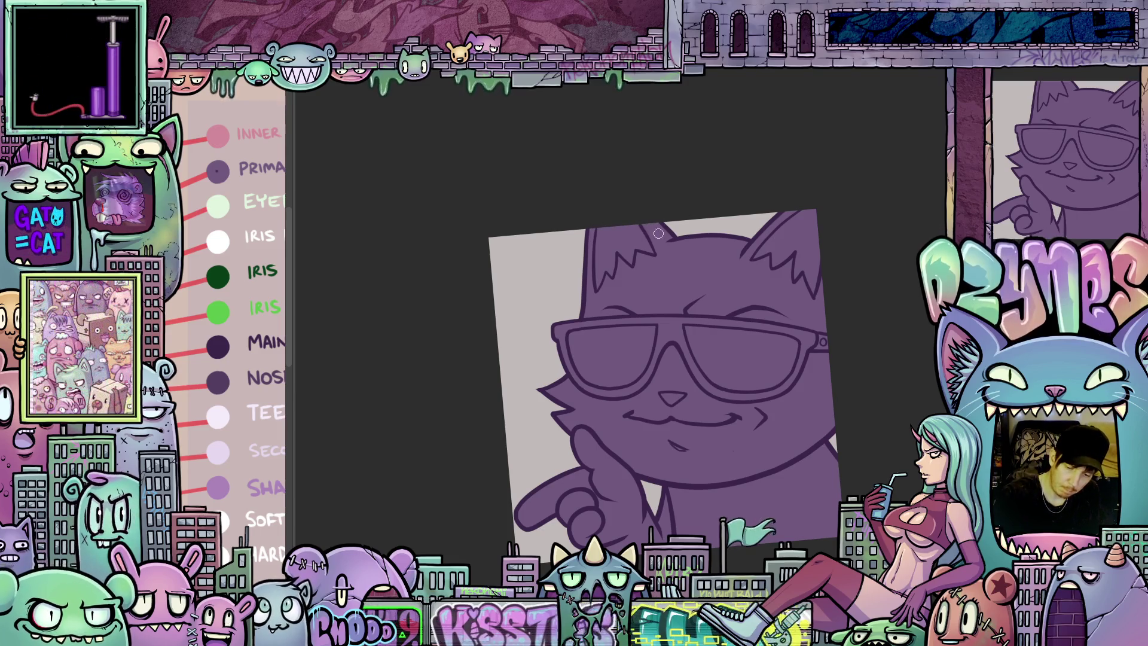
scroll(756, 376, down, 3)
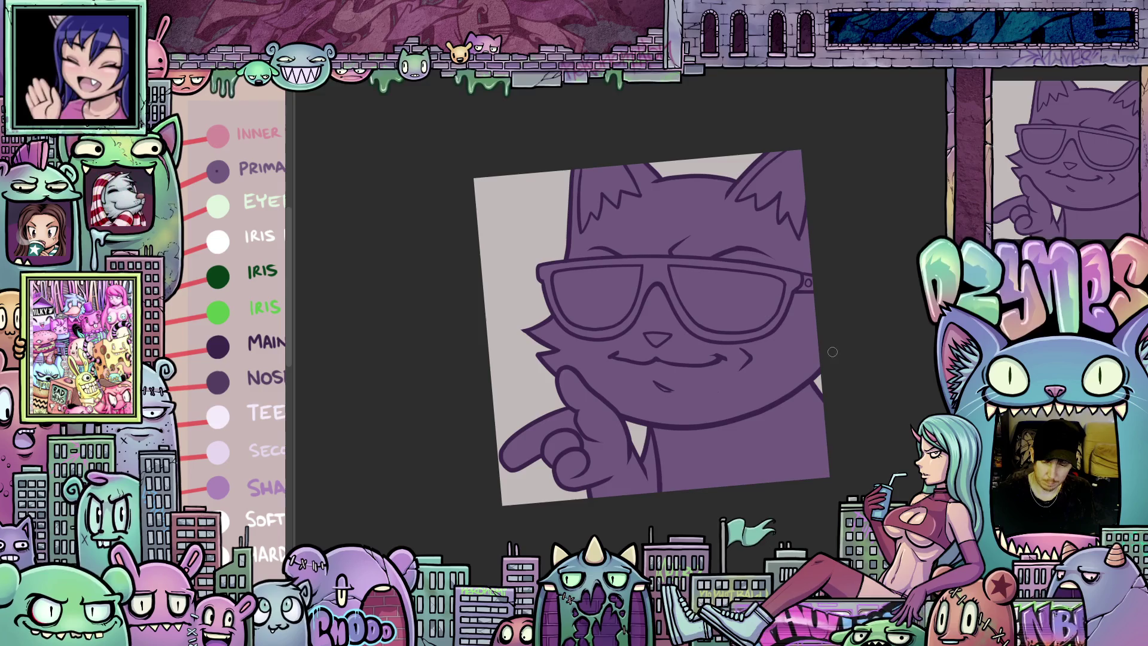
scroll(832, 350, up, 1)
drag(829, 369, 826, 397)
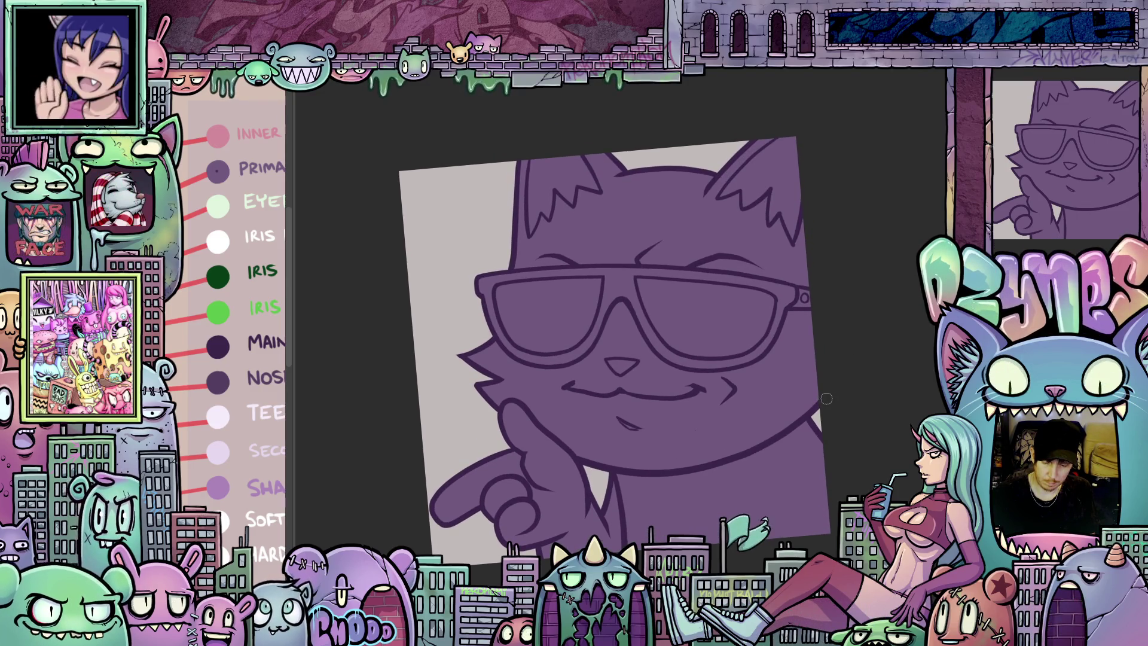
scroll(761, 404, down, 6)
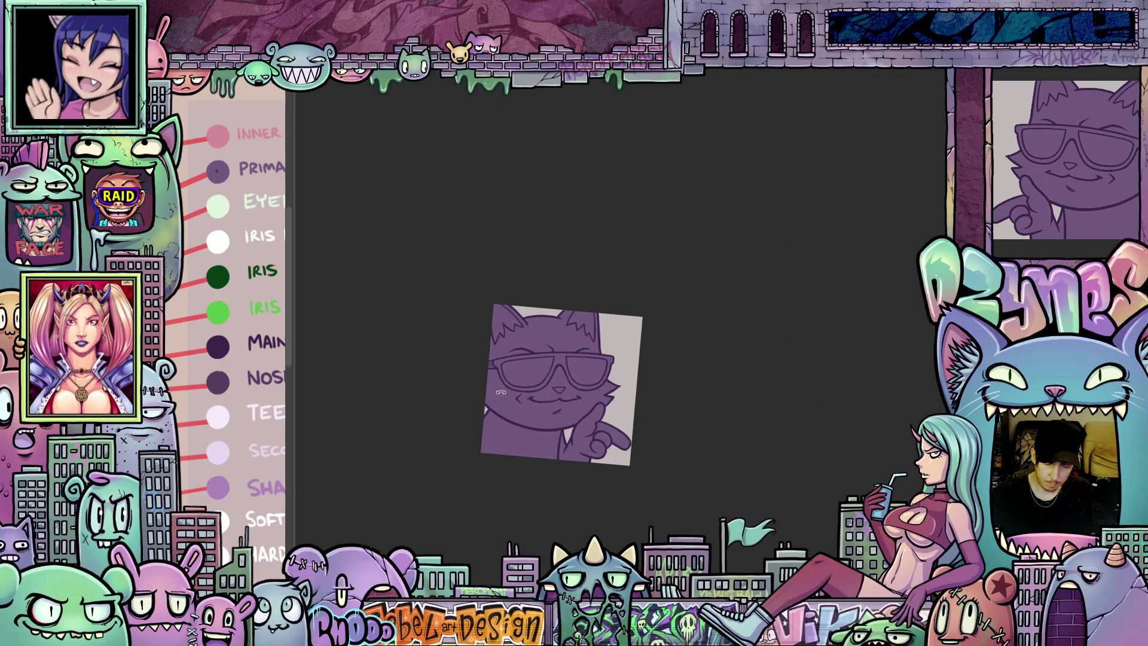
scroll(501, 395, up, 5)
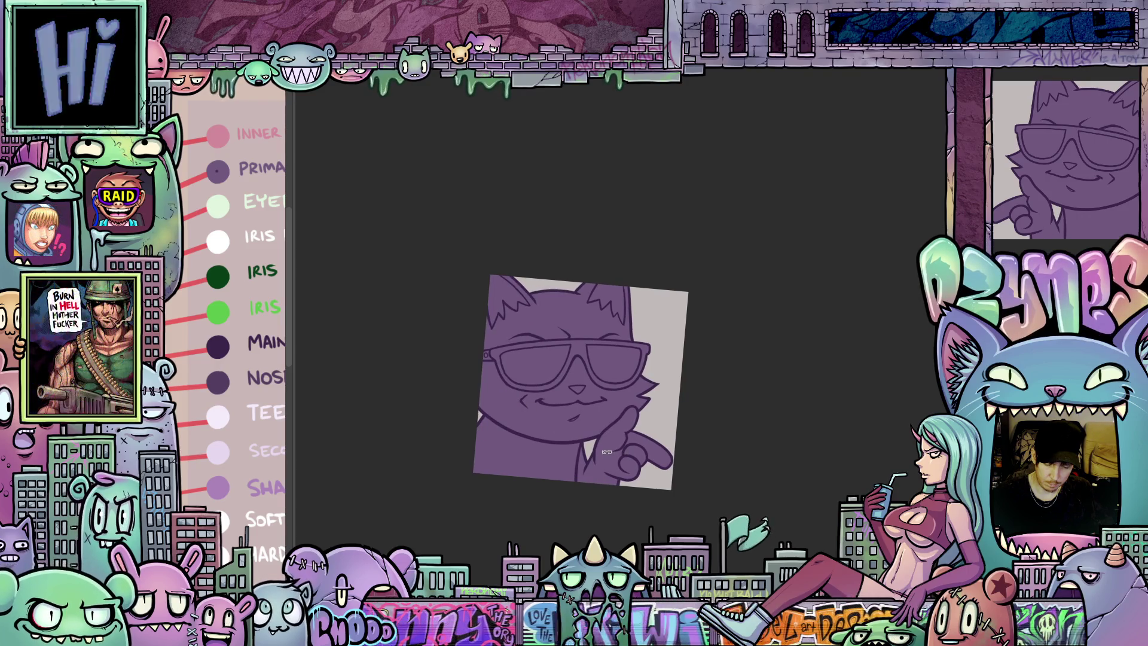
key(m)
scroll(753, 464, up, 3)
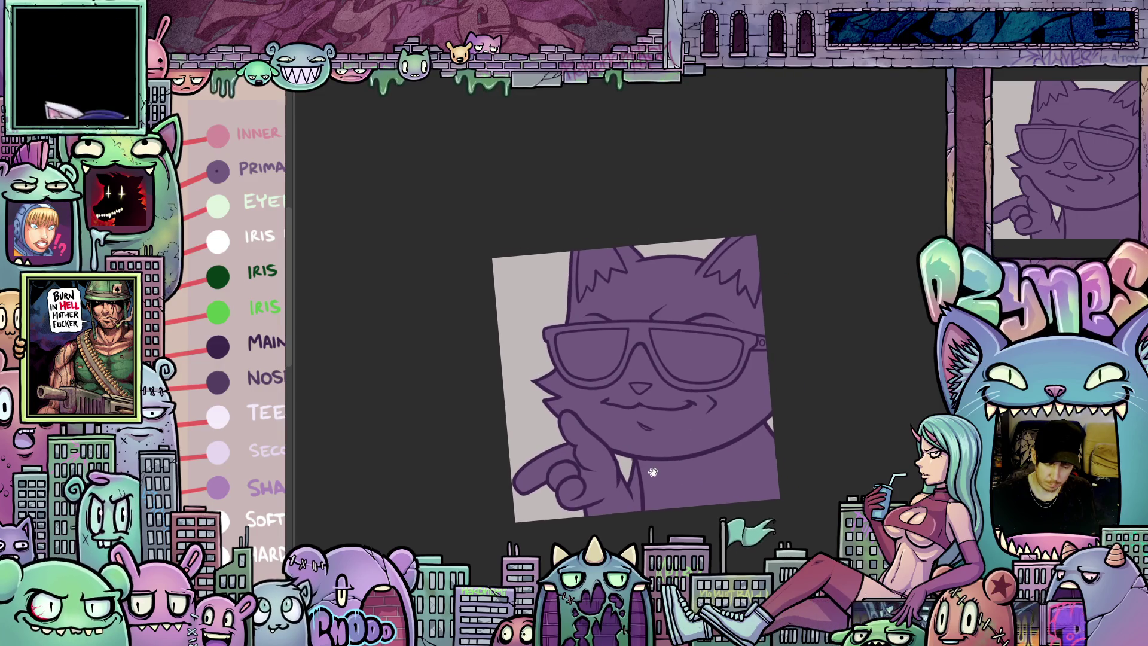
scroll(676, 444, up, 3)
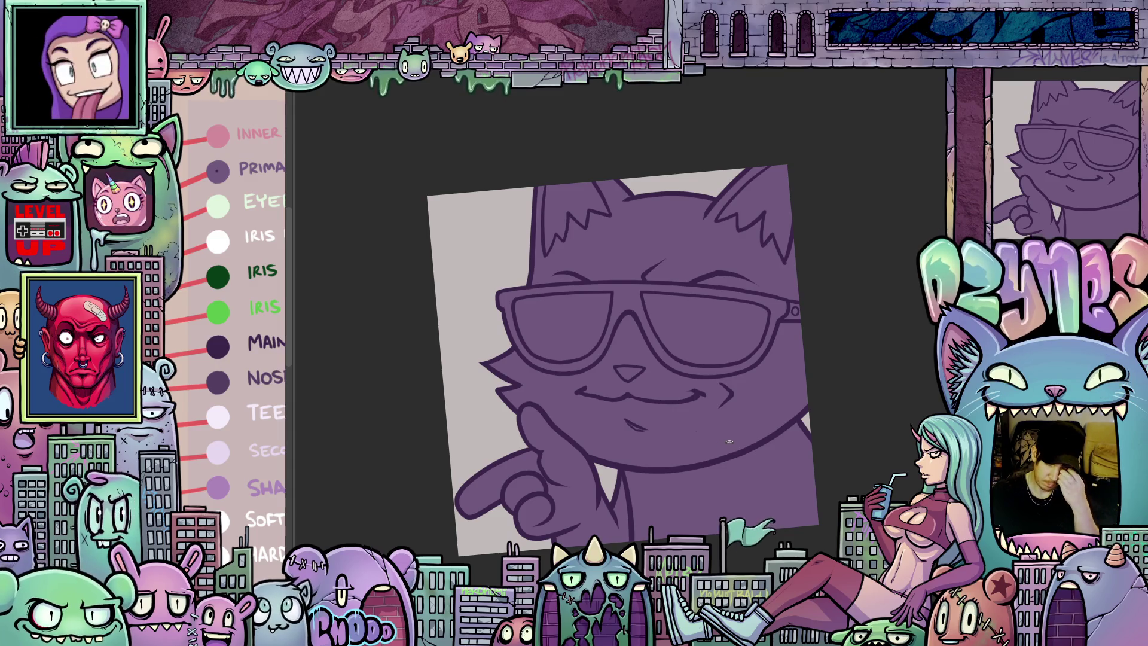
scroll(731, 438, up, 2)
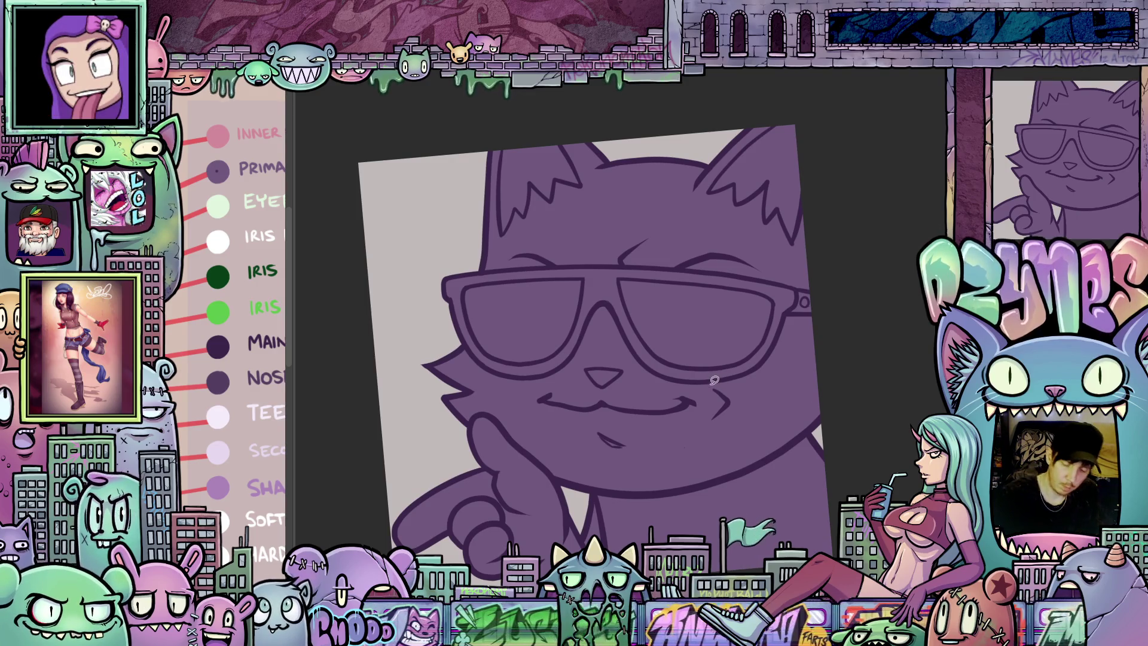
Lasso the right lens and temple and transform them slightly to the left
mouse_move(735, 317)
mouse_down()
mouse_move(755, 274)
mouse_move(833, 285)
mouse_move(775, 378)
mouse_move(712, 388)
mouse_up()
key(ctrl+t)
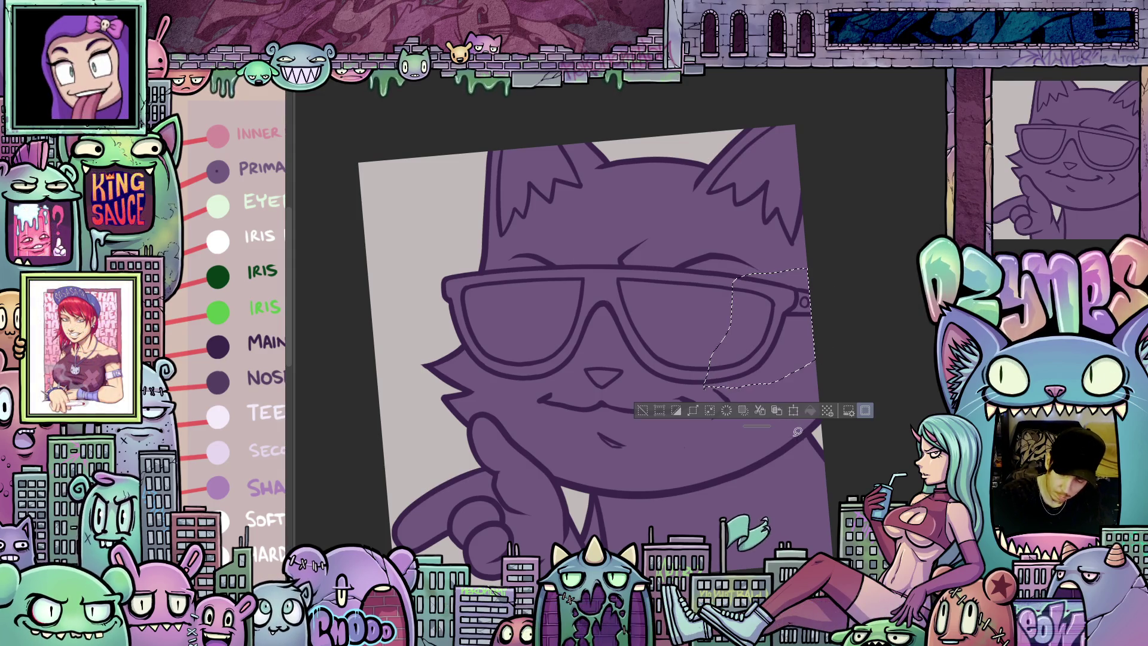
drag(802, 367, 797, 370)
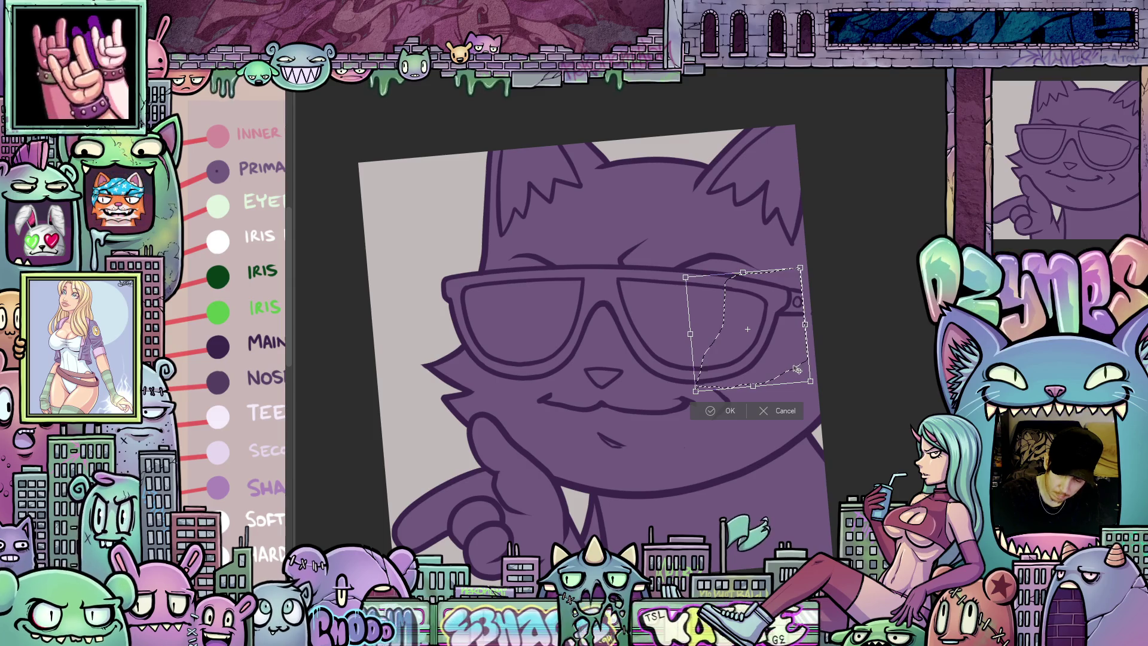
click(731, 410)
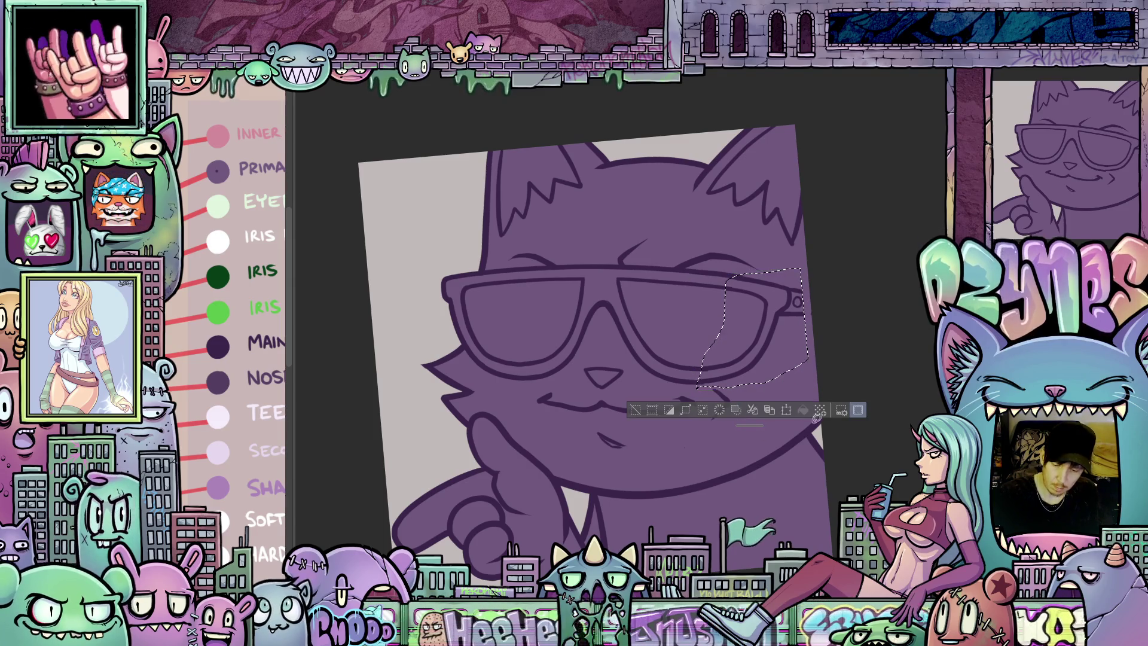
Rotate and zoom the view to inspect the shifted lens and the whole face
drag(878, 462, 626, 279)
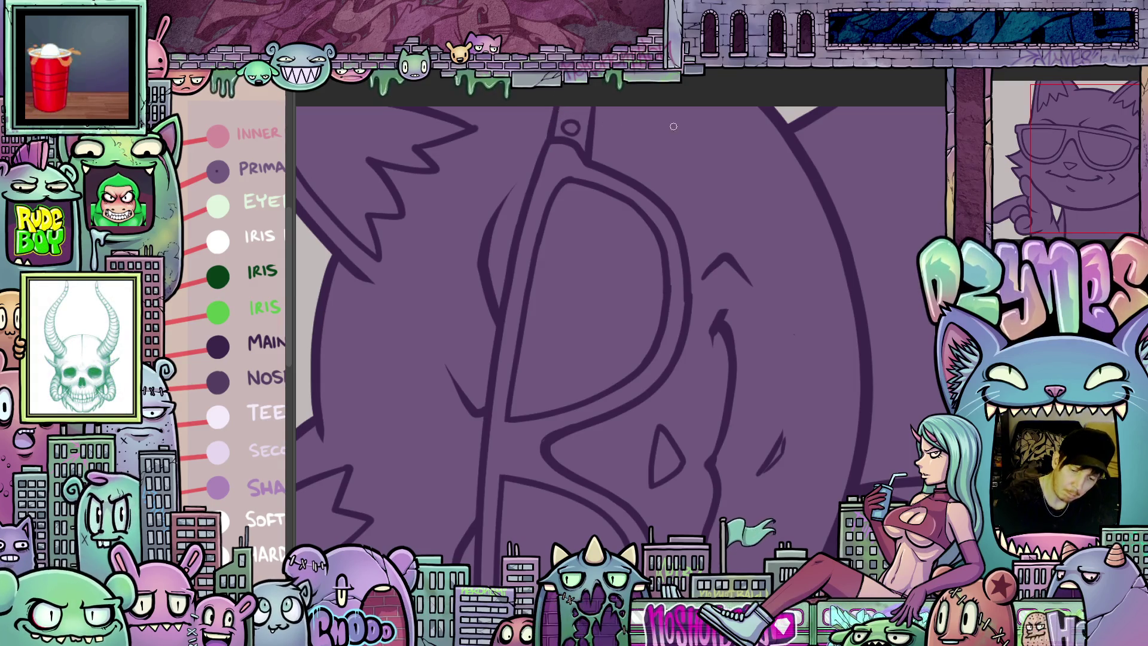
drag(561, 103, 808, 427)
key(Escape)
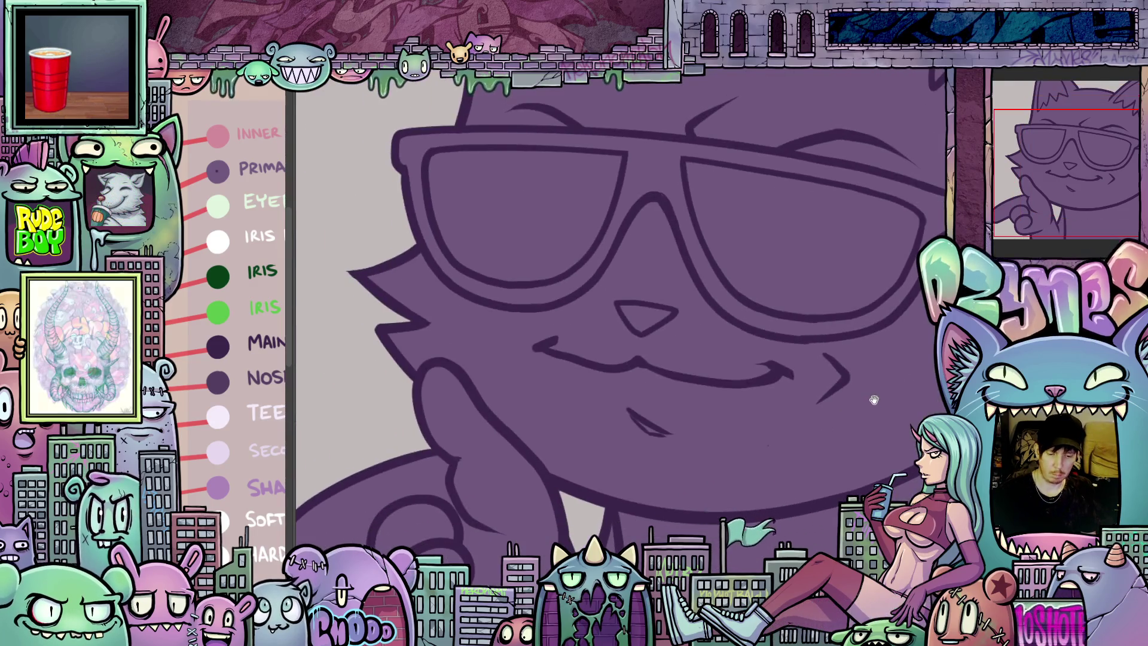
scroll(714, 367, down, 2)
scroll(601, 323, up, 3)
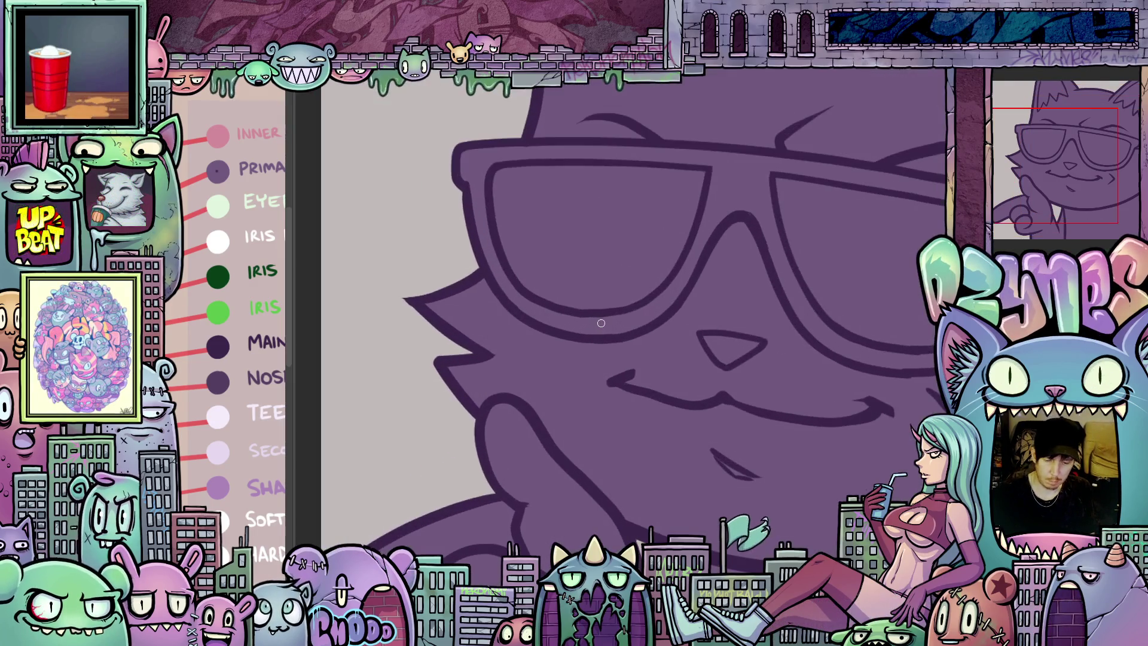
scroll(601, 323, down, 2)
scroll(862, 410, up, 5)
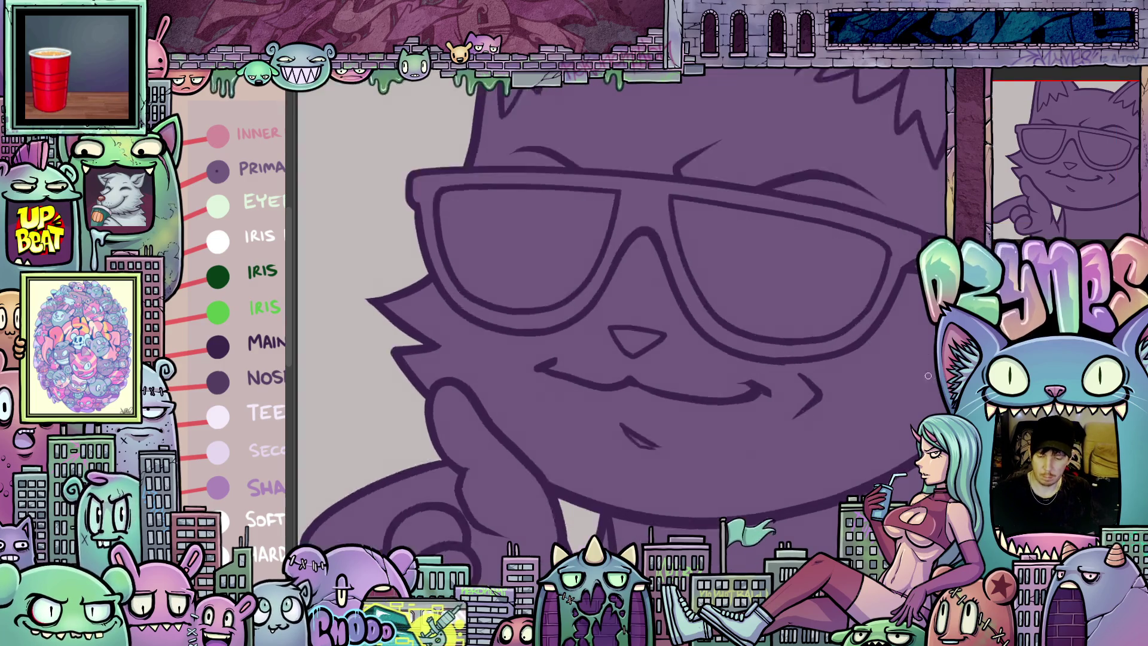
mouse_move(862, 411)
mouse_down()
mouse_move(644, 464)
mouse_move(579, 351)
mouse_up()
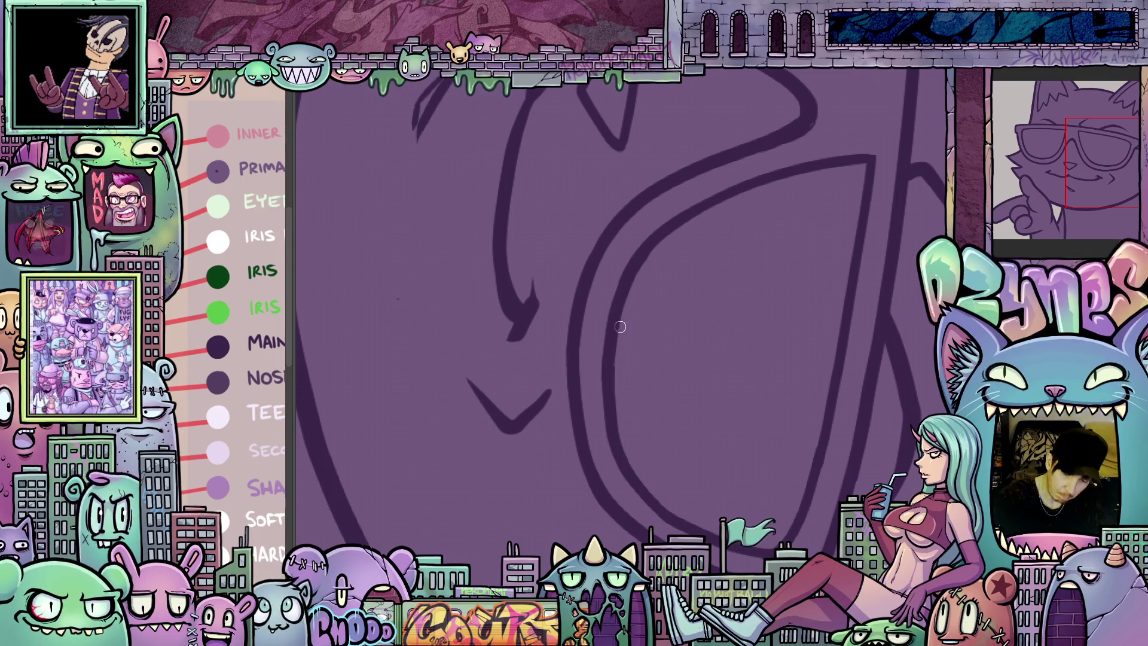
mouse_move(634, 363)
mouse_down()
mouse_move(809, 321)
mouse_move(594, 260)
mouse_move(715, 411)
mouse_move(581, 292)
mouse_up()
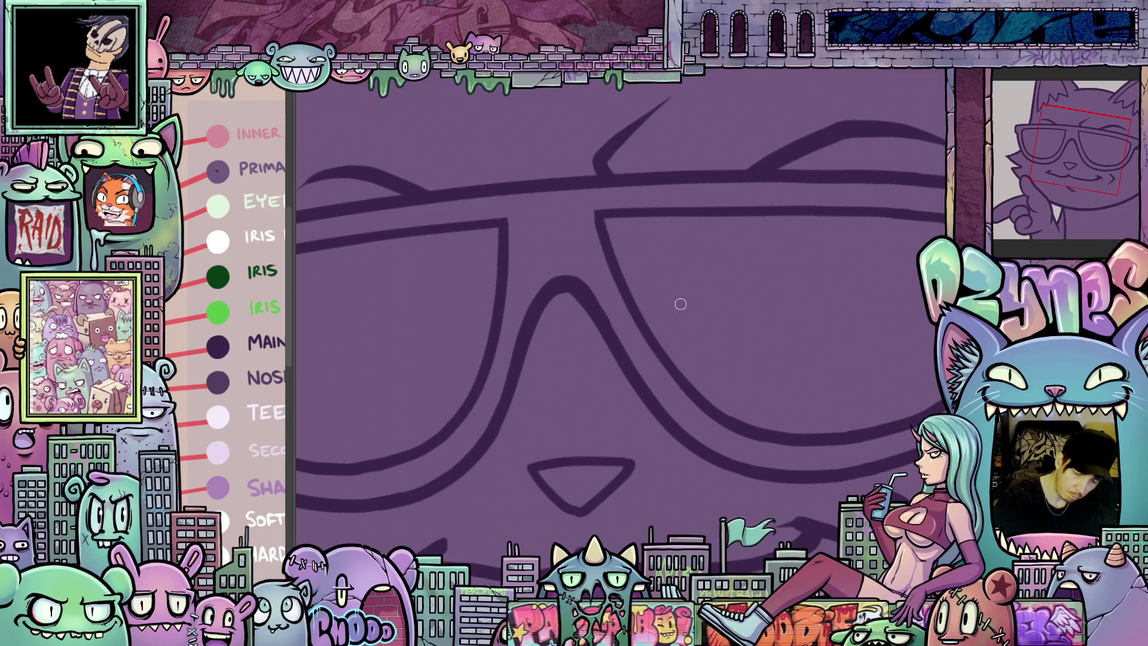
scroll(741, 336, down, 3)
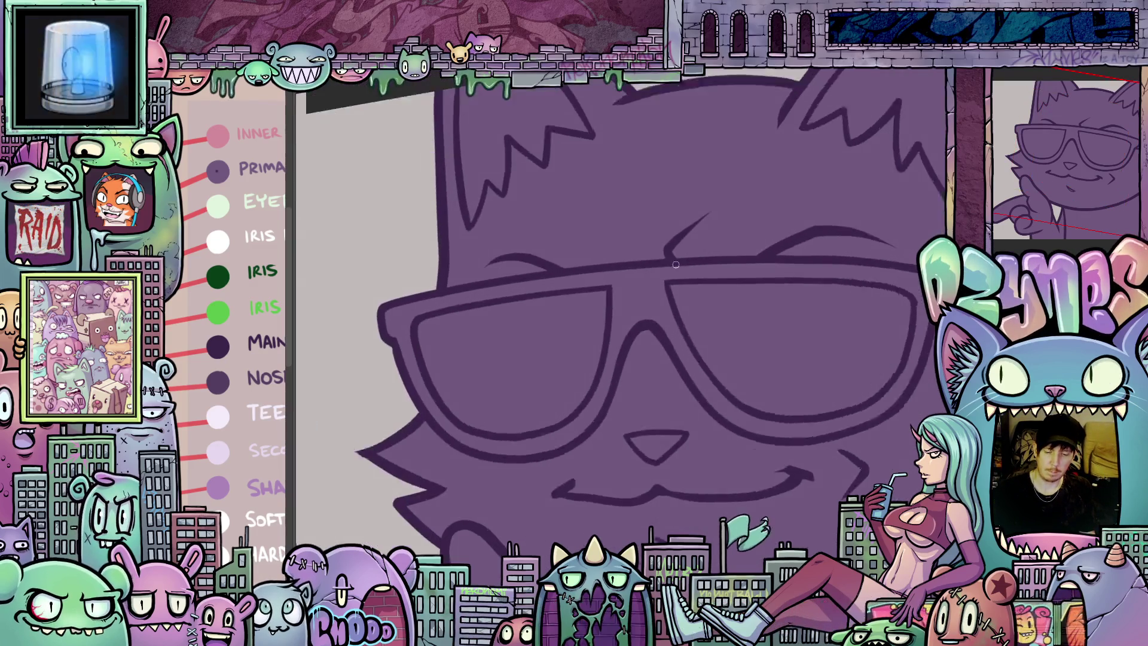
scroll(680, 264, up, 3)
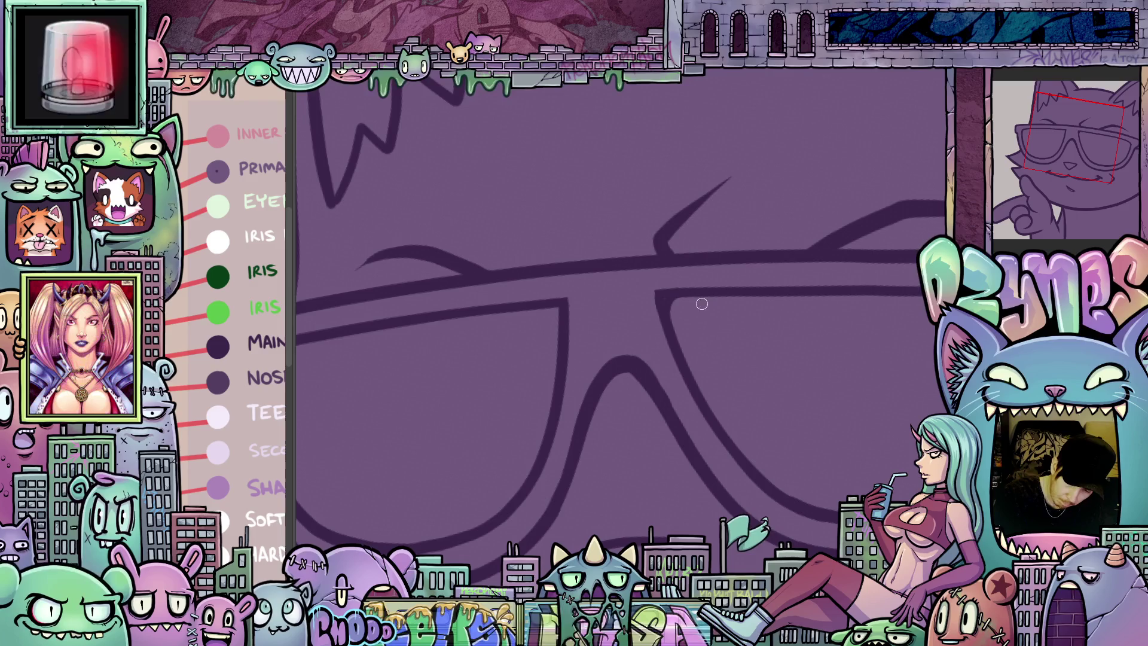
scroll(685, 358, left, 3)
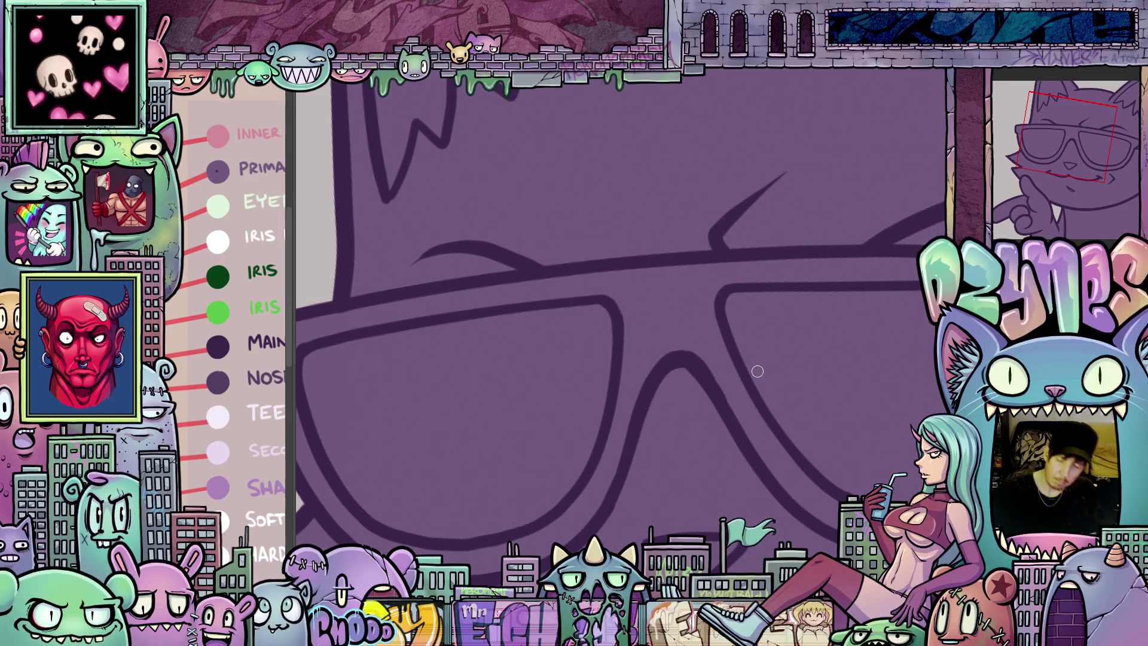
scroll(758, 371, down, 3)
scroll(750, 422, up, 3)
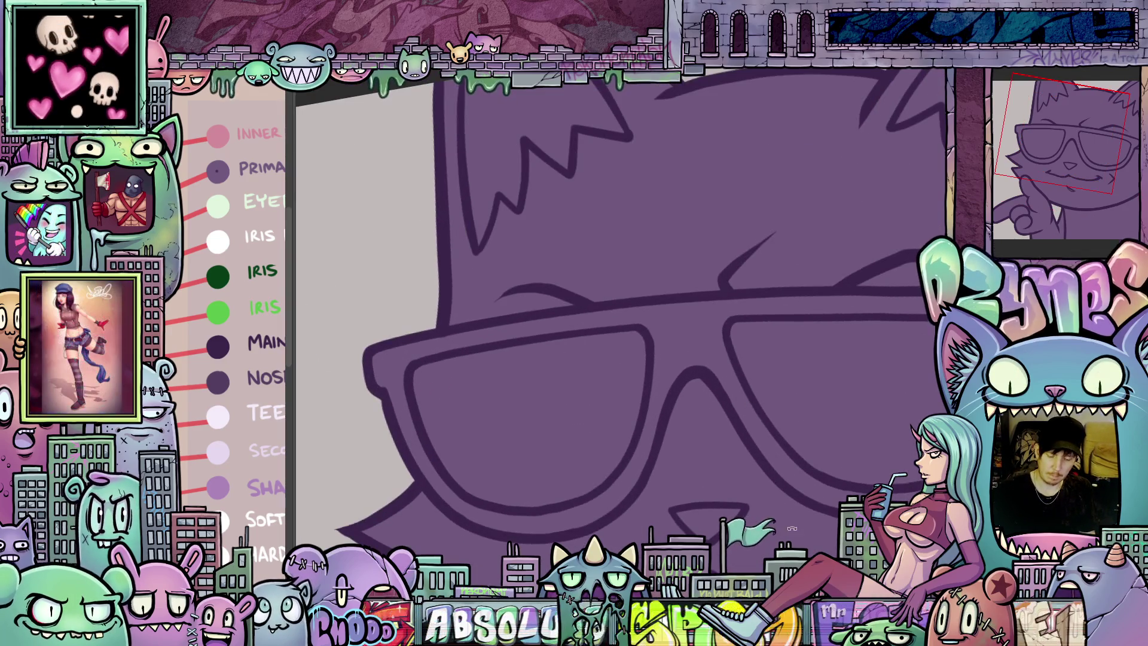
scroll(680, 283, up, 4)
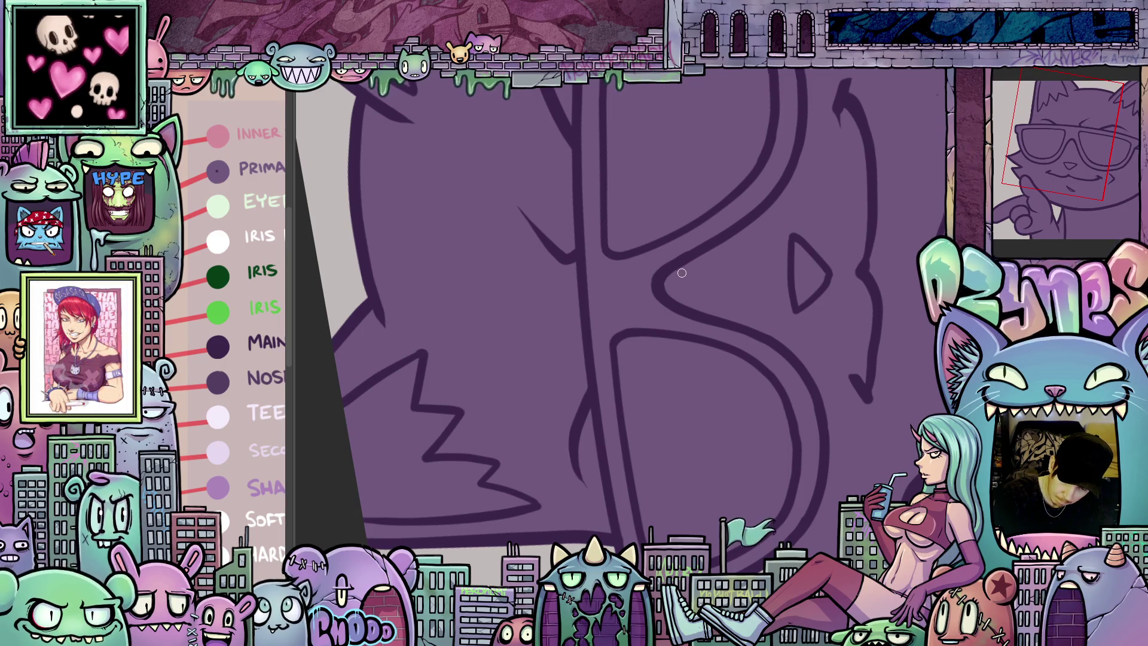
drag(677, 275, 797, 490)
scroll(797, 491, down, 2)
Bucket-fill the sunglasses frames and temple arm lime green
scroll(738, 375, down, 3)
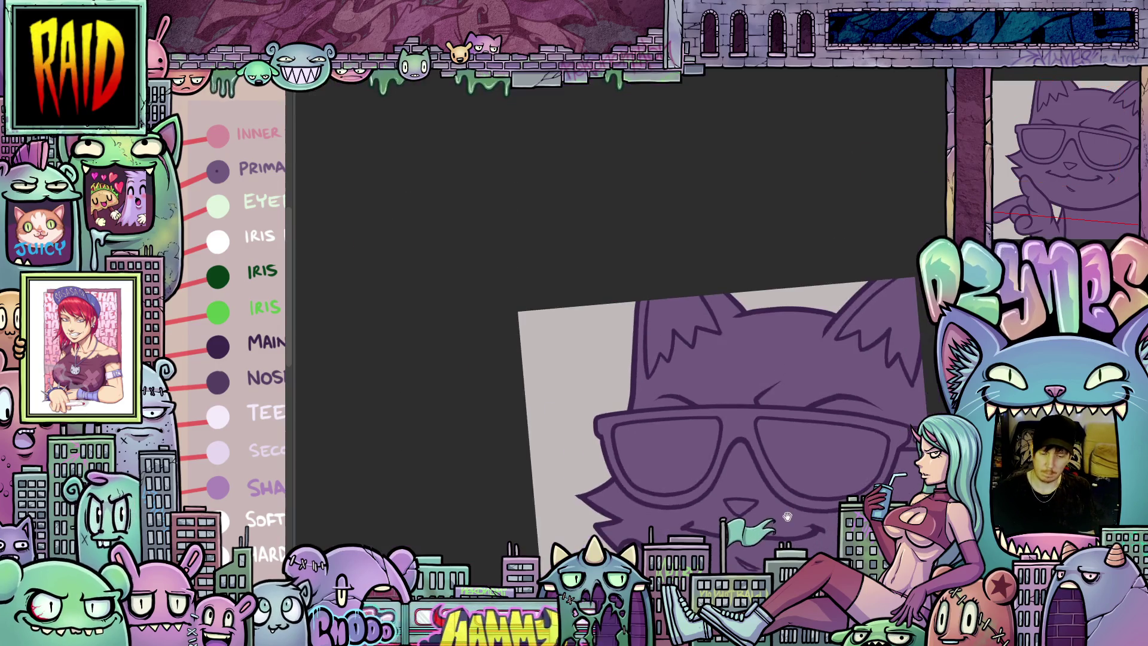
drag(737, 376, 735, 378)
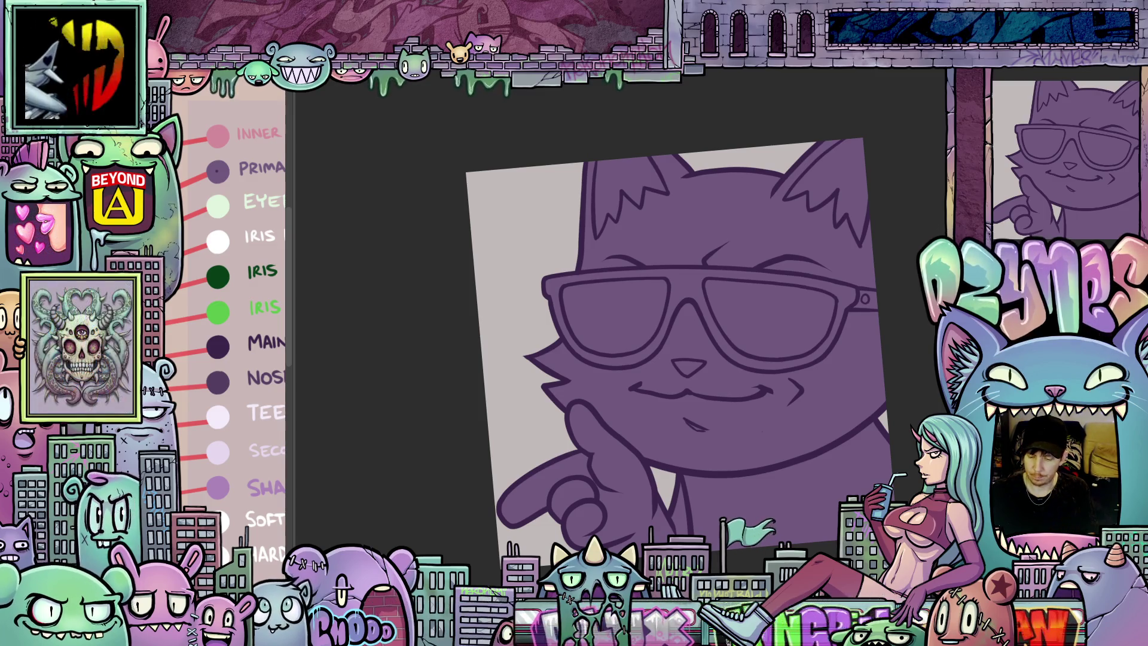
scroll(885, 449, down, 1)
scroll(705, 377, right, 2)
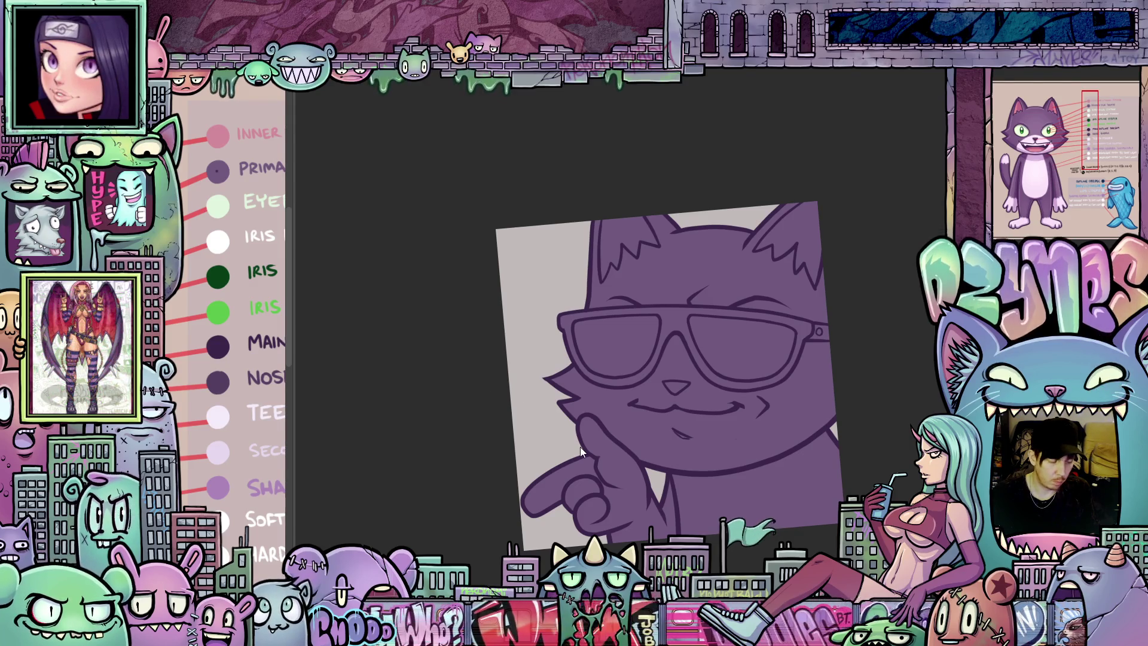
click(677, 324)
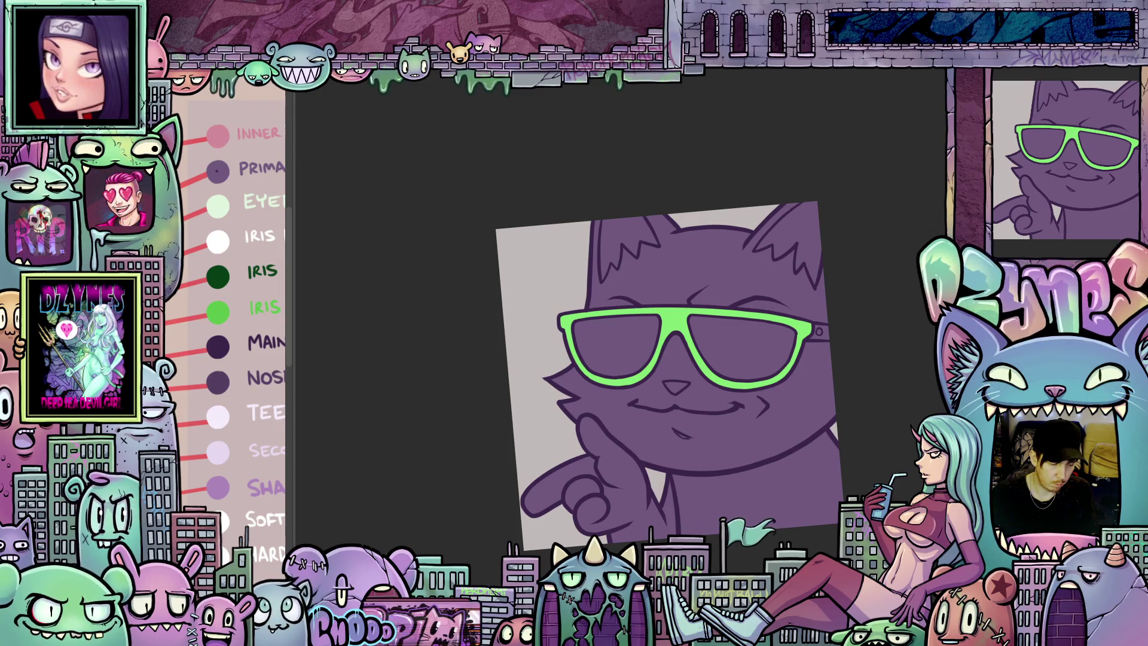
Fill the left and right lenses dark green
click(631, 362)
click(735, 374)
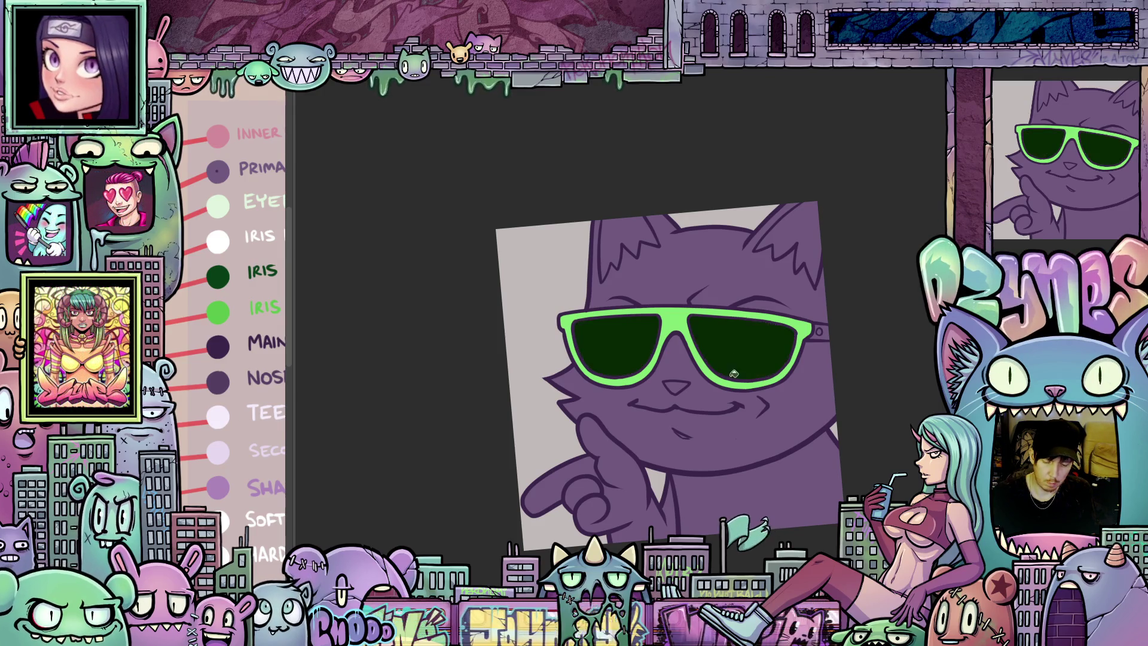
scroll(762, 413, up, 2)
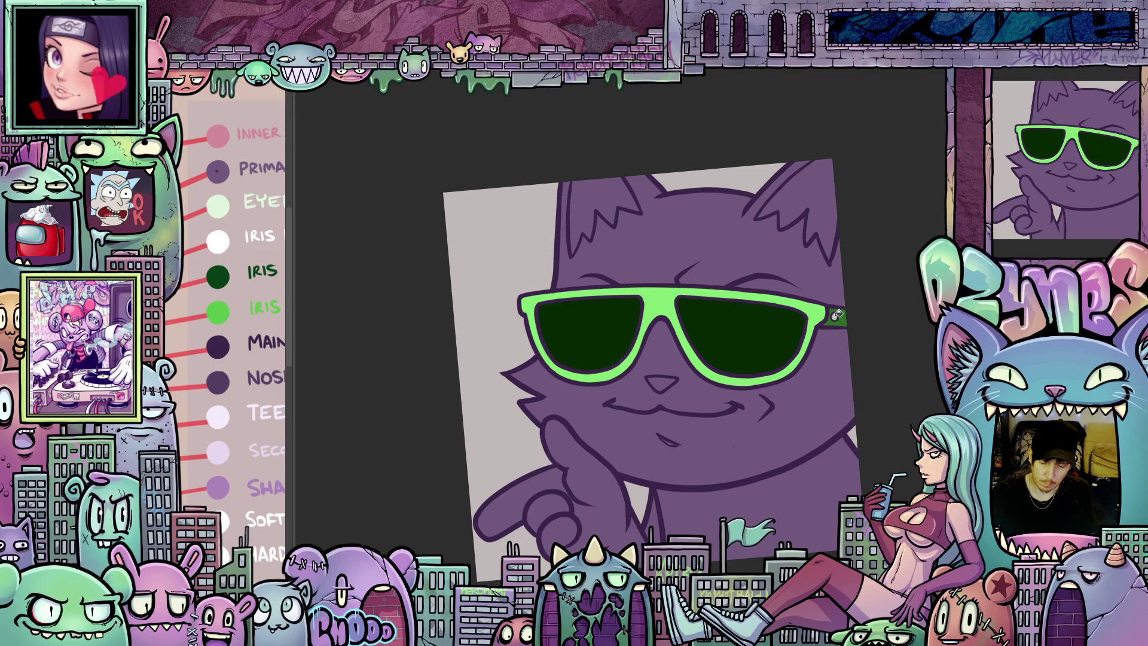
Paint the right lens's missed corner dark green and clean the spill off its lime rim
mouse_move(816, 378)
mouse_down()
mouse_move(771, 410)
mouse_move(836, 399)
mouse_up()
scroll(836, 400, up, 2)
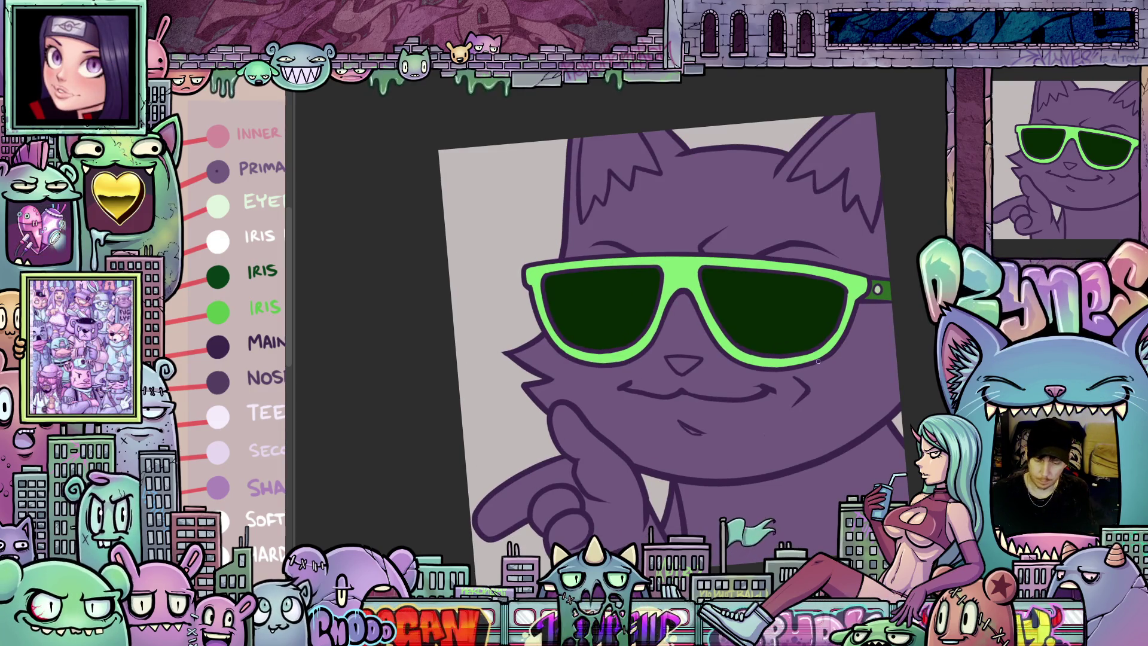
scroll(818, 362, up, 1)
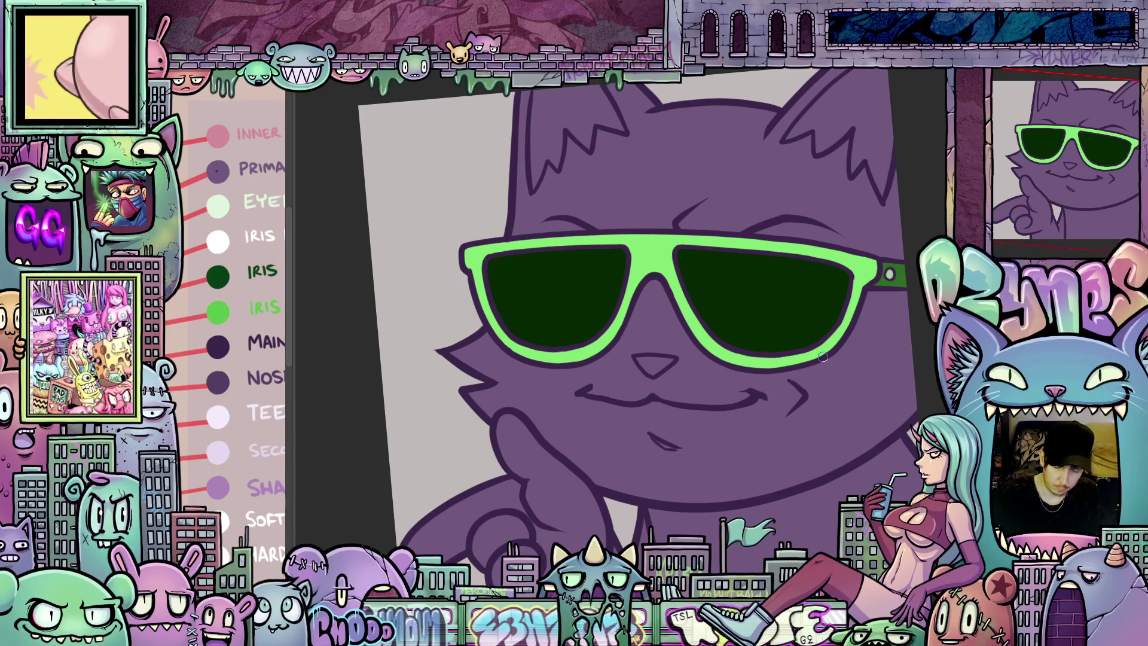
drag(844, 318, 819, 347)
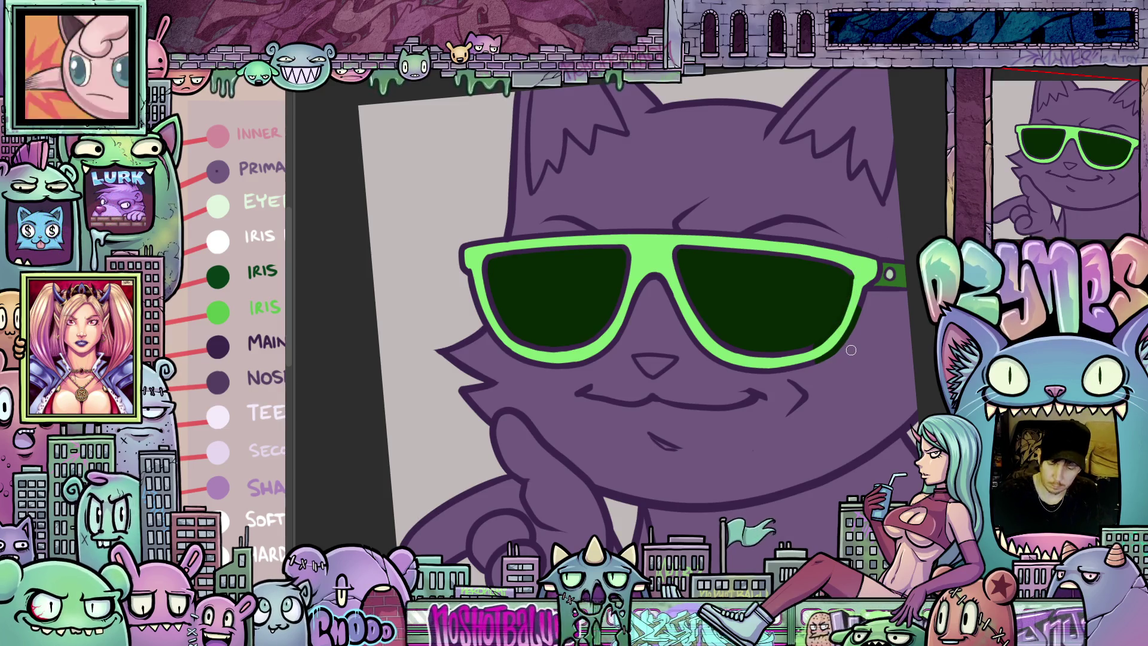
drag(850, 353, 855, 281)
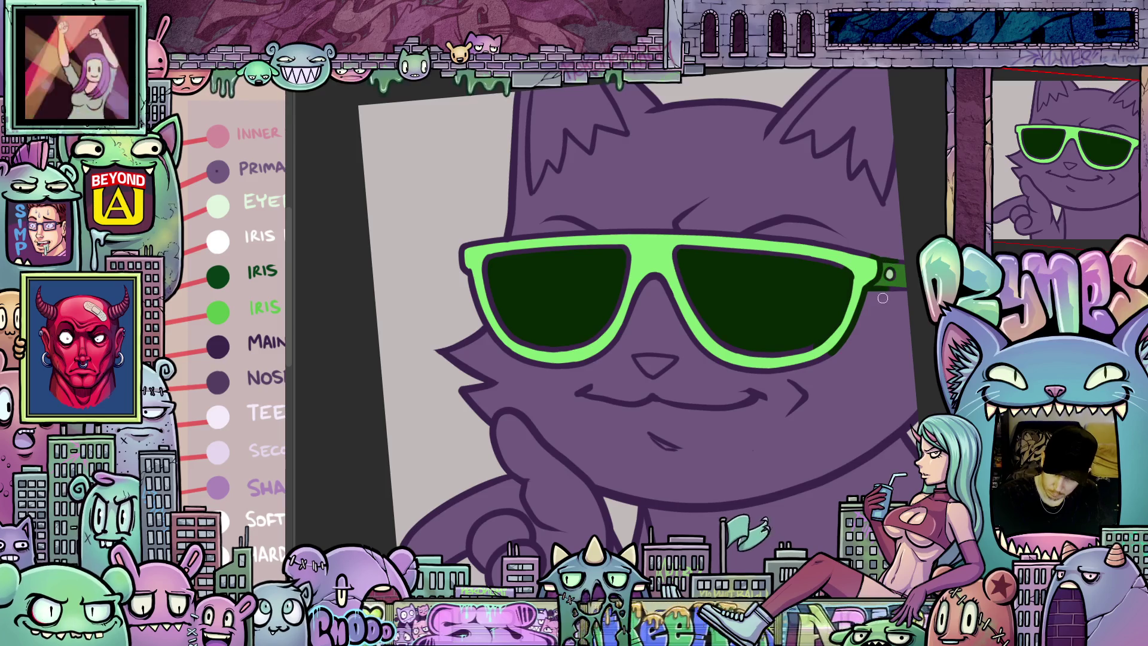
Tilt and shift the canvas to recentre on the cat's face
mouse_move(883, 298)
mouse_down()
mouse_move(893, 264)
mouse_move(772, 221)
mouse_up()
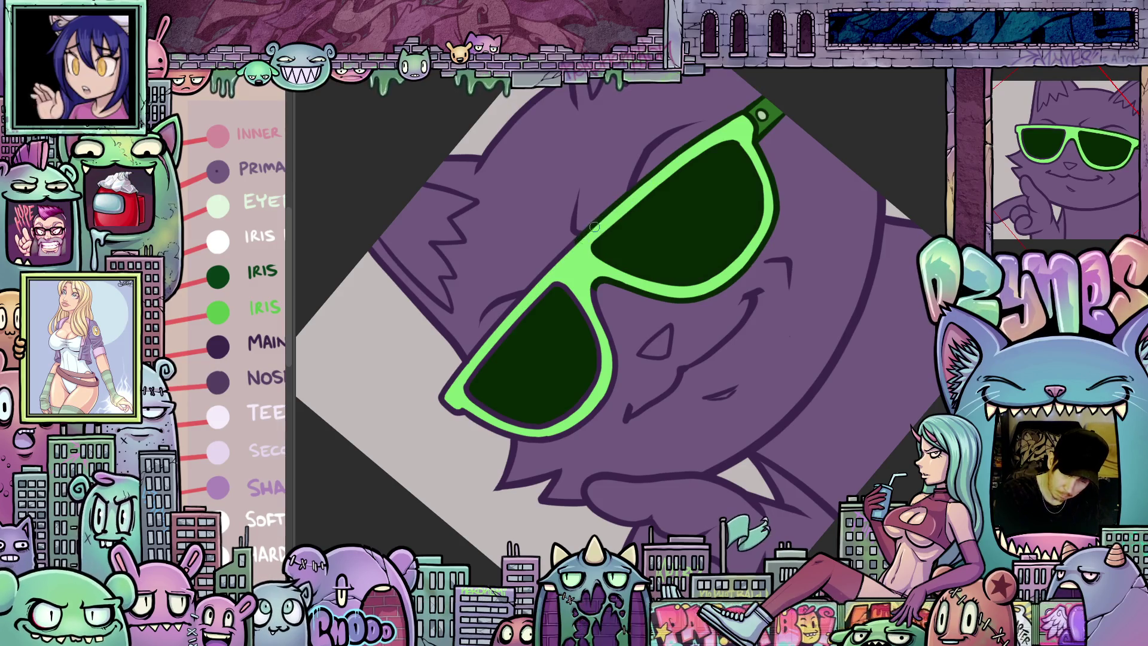
drag(577, 339, 714, 333)
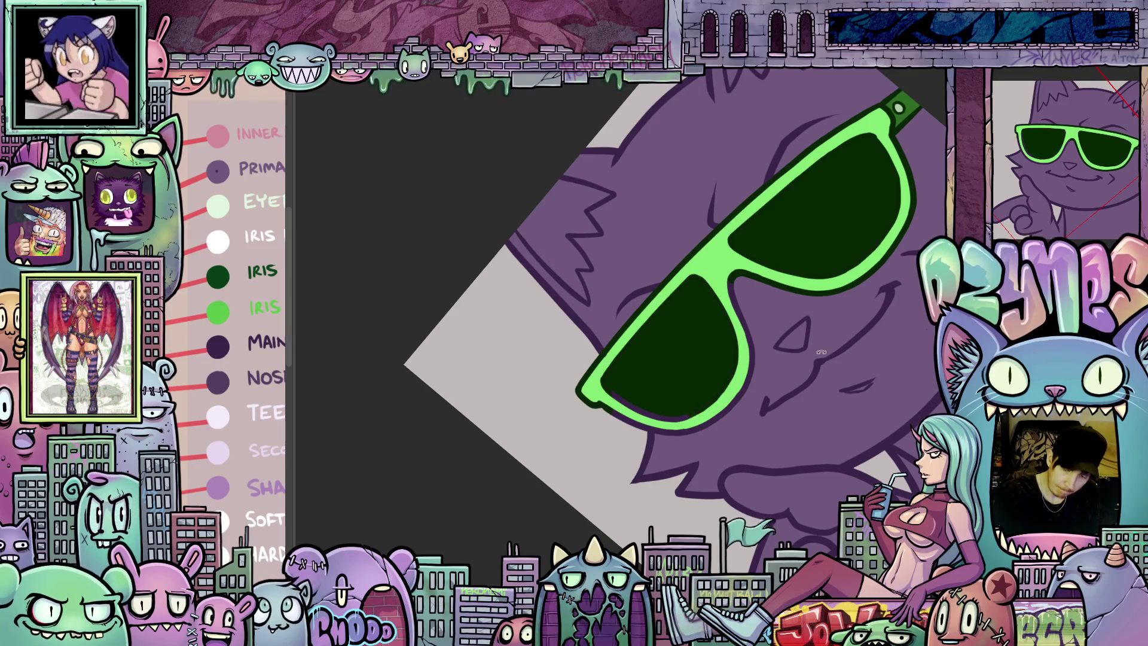
drag(727, 383, 580, 409)
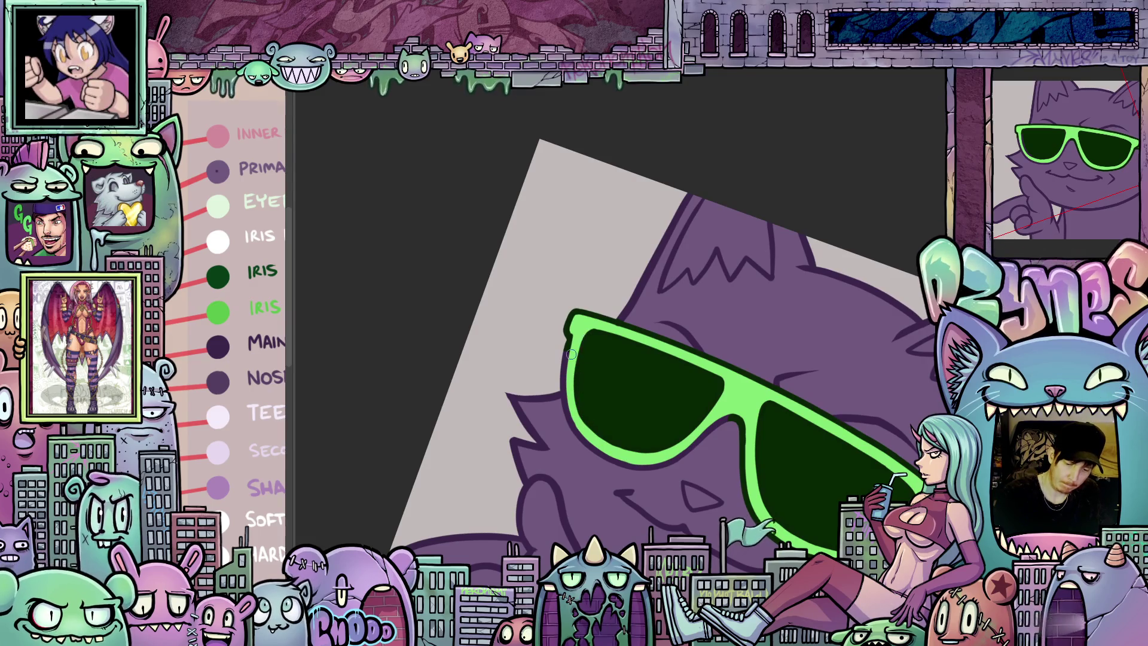
drag(567, 395, 742, 405)
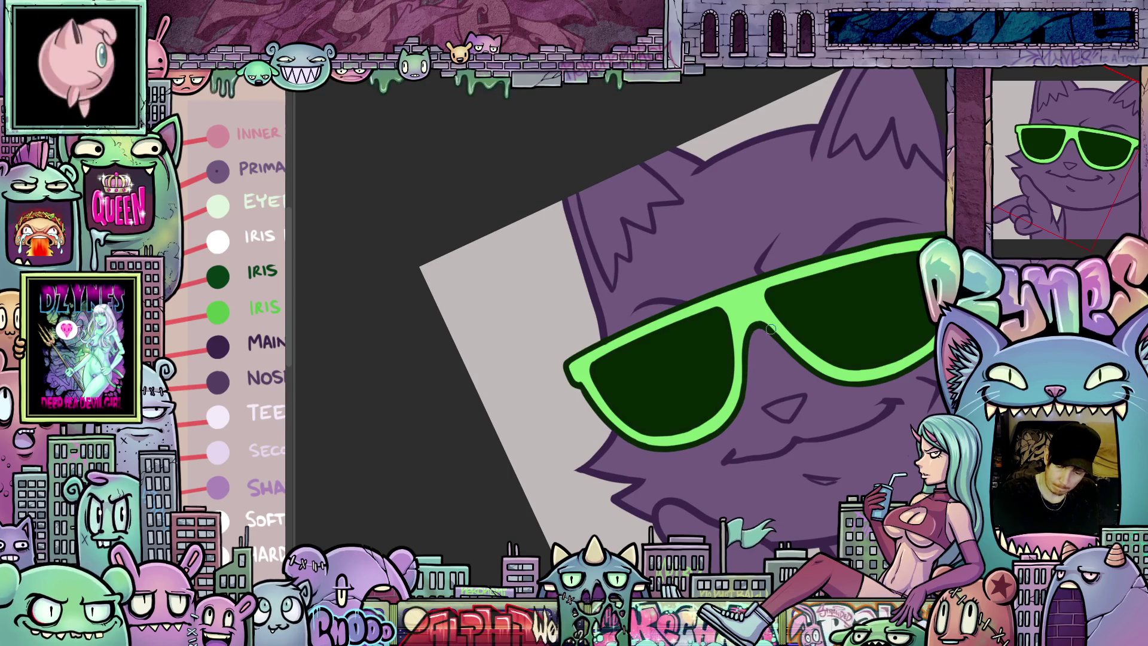
mouse_move(742, 405)
mouse_down()
mouse_move(792, 439)
mouse_move(872, 410)
mouse_move(390, 246)
mouse_up()
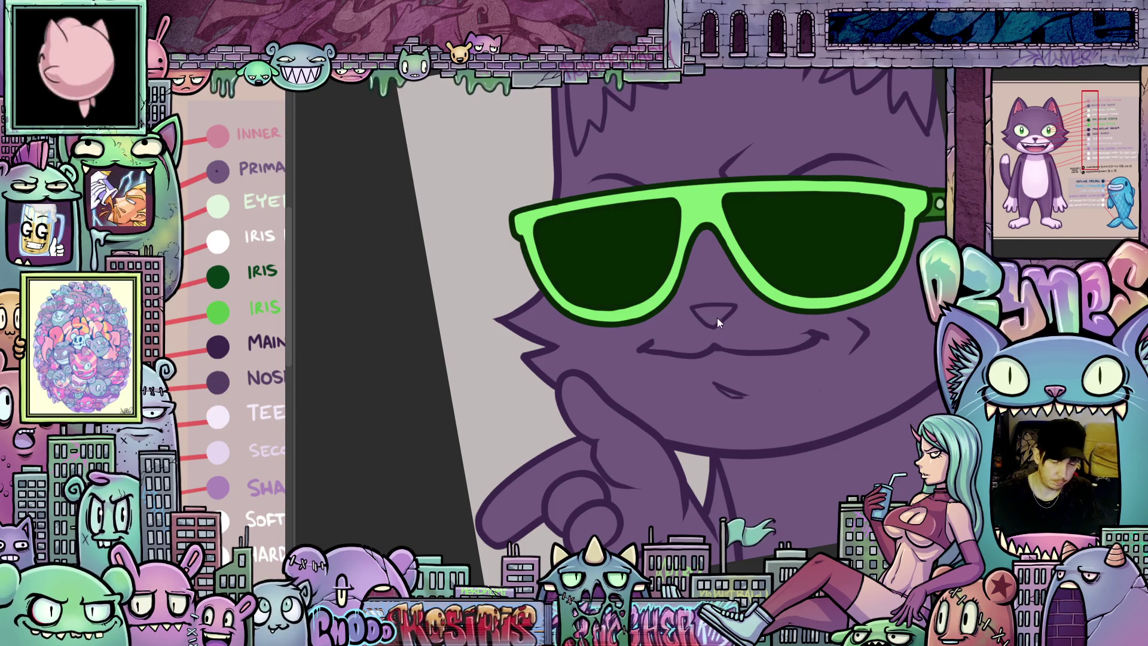
Pick the pink INNER swatch and fill both inner ears pink
scroll(716, 309, down, 3)
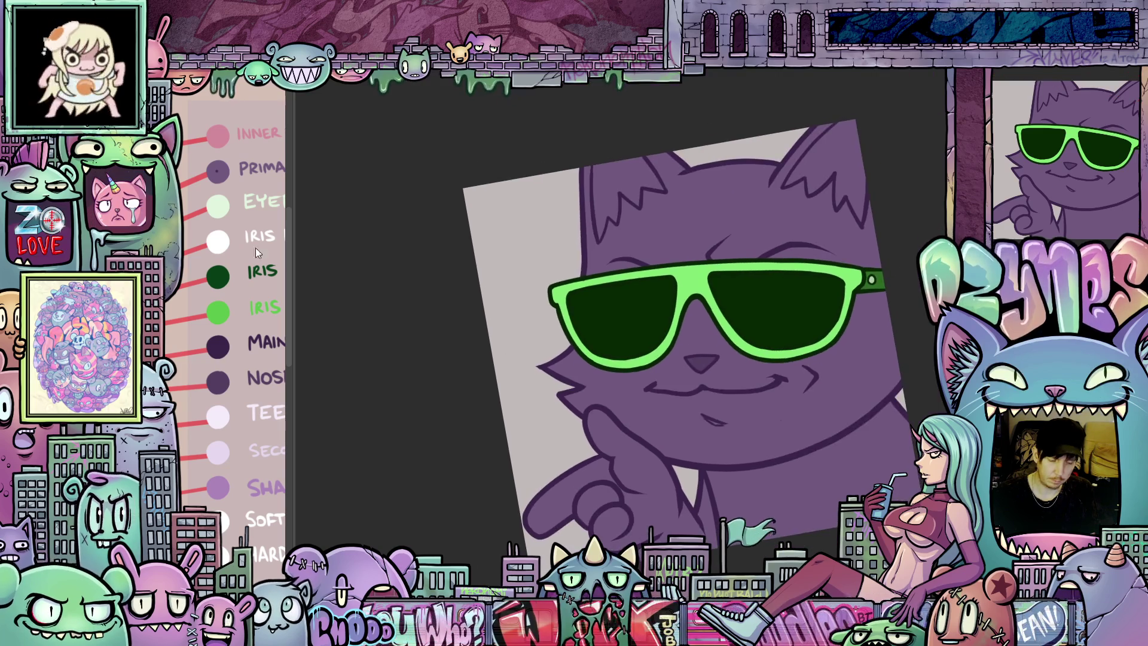
click(226, 131)
click(622, 195)
click(828, 180)
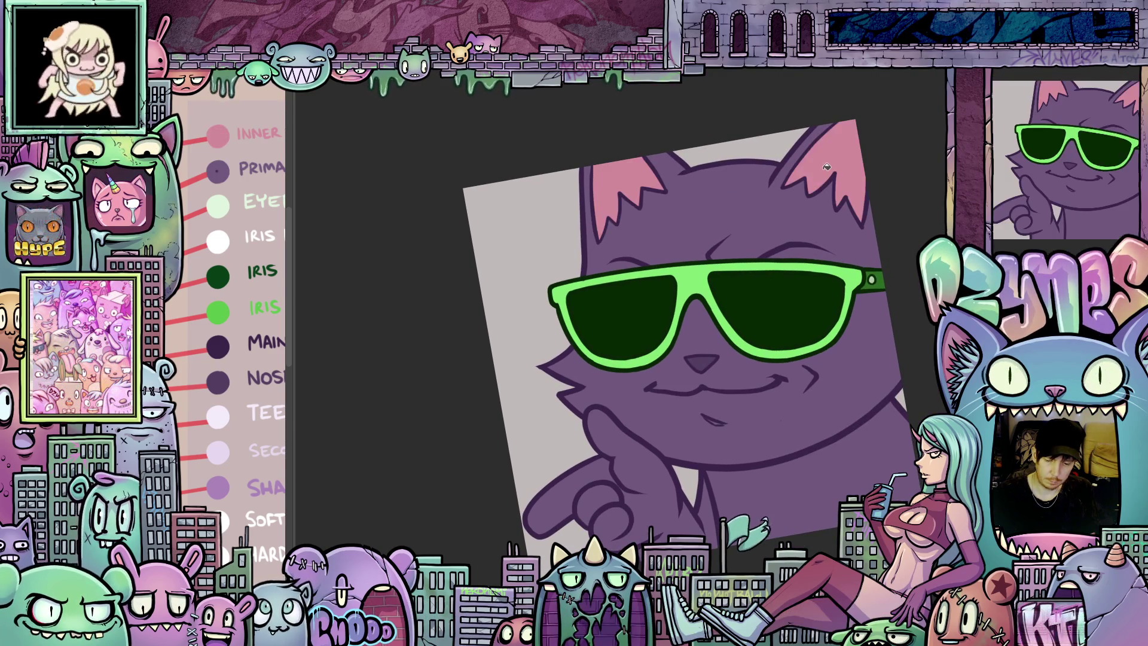
Outline the muzzle patch around the smile and fill it light lavender
drag(771, 437, 762, 356)
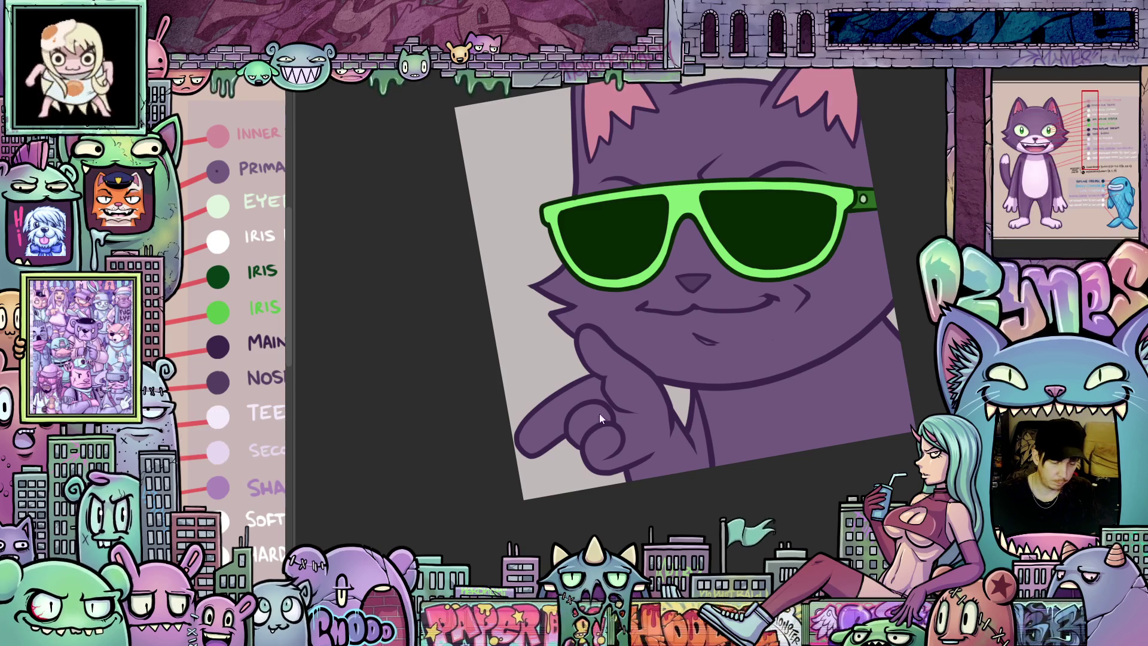
scroll(656, 355, up, 1)
scroll(656, 355, up, 1)
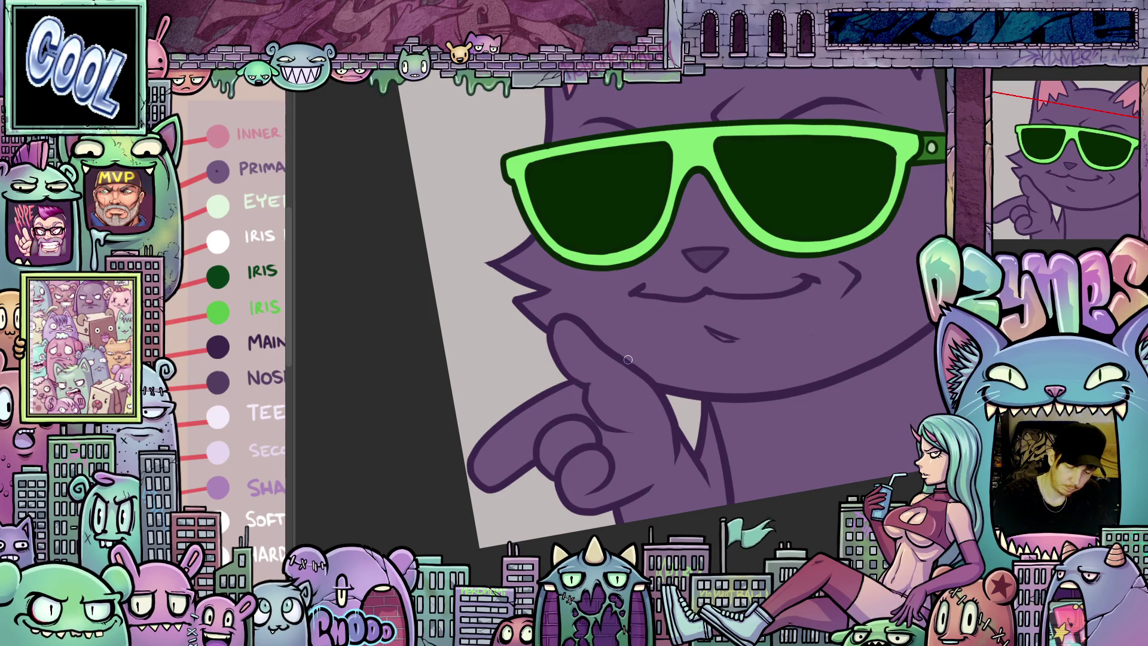
mouse_move(608, 355)
mouse_down()
mouse_move(606, 319)
mouse_move(625, 287)
mouse_move(682, 250)
mouse_move(730, 245)
mouse_move(667, 495)
mouse_up()
mouse_move(664, 279)
mouse_down()
mouse_move(706, 406)
mouse_move(655, 447)
mouse_up()
mouse_move(724, 457)
mouse_down()
mouse_move(826, 438)
mouse_move(855, 335)
mouse_up()
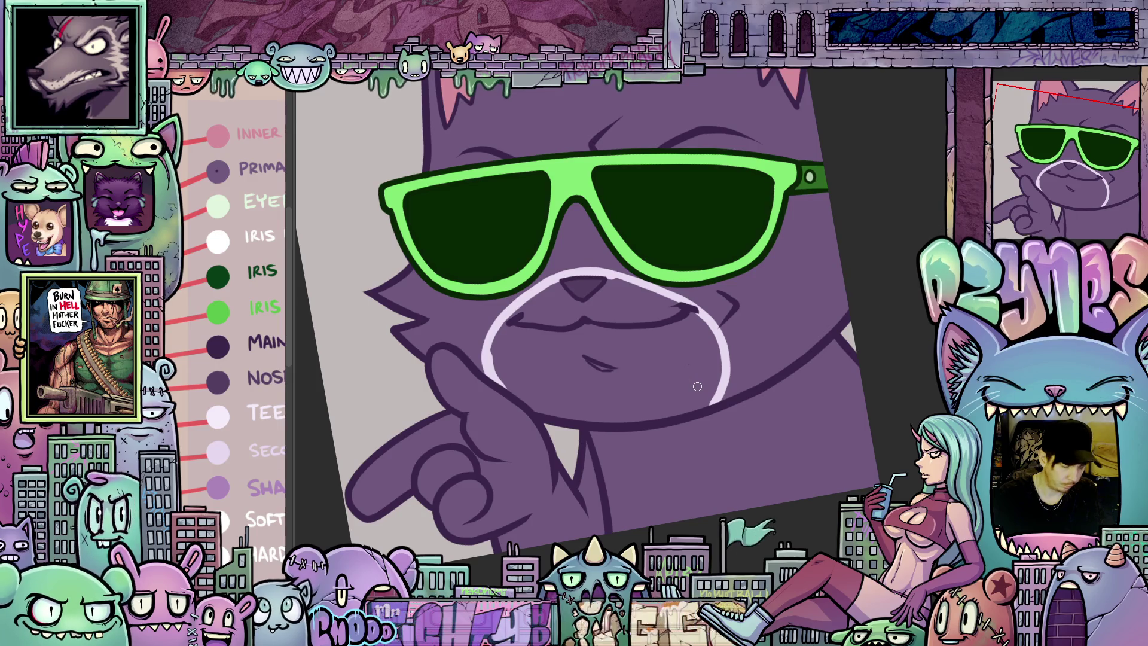
click(688, 376)
click(658, 302)
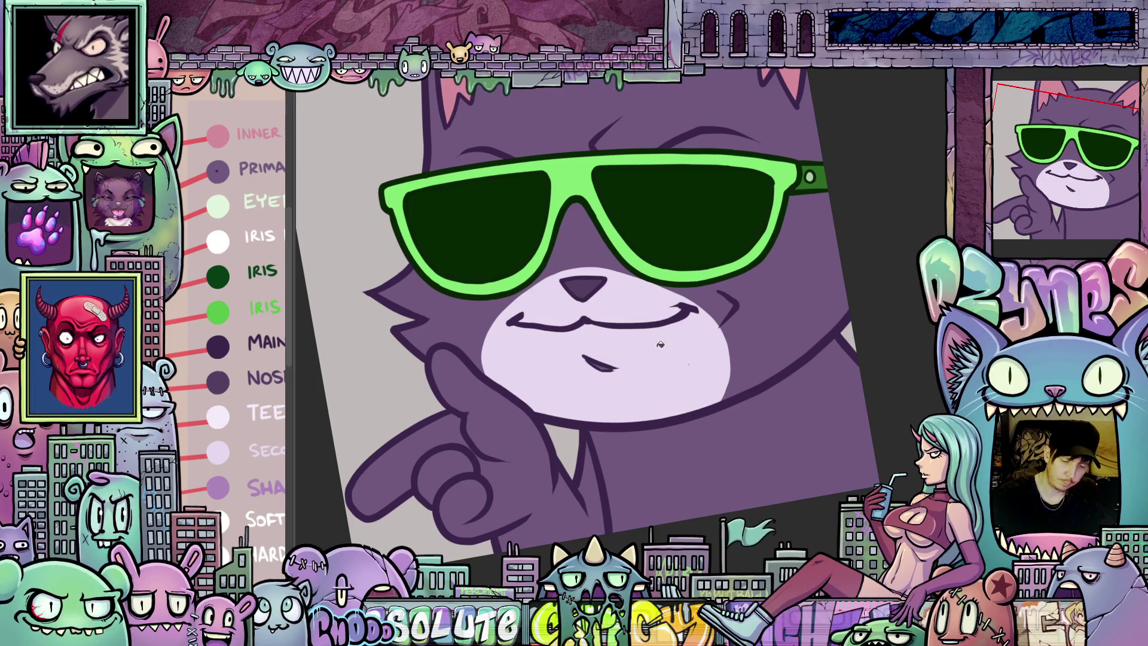
mouse_move(707, 357)
mouse_down()
mouse_move(731, 432)
mouse_move(700, 370)
mouse_move(619, 306)
mouse_up()
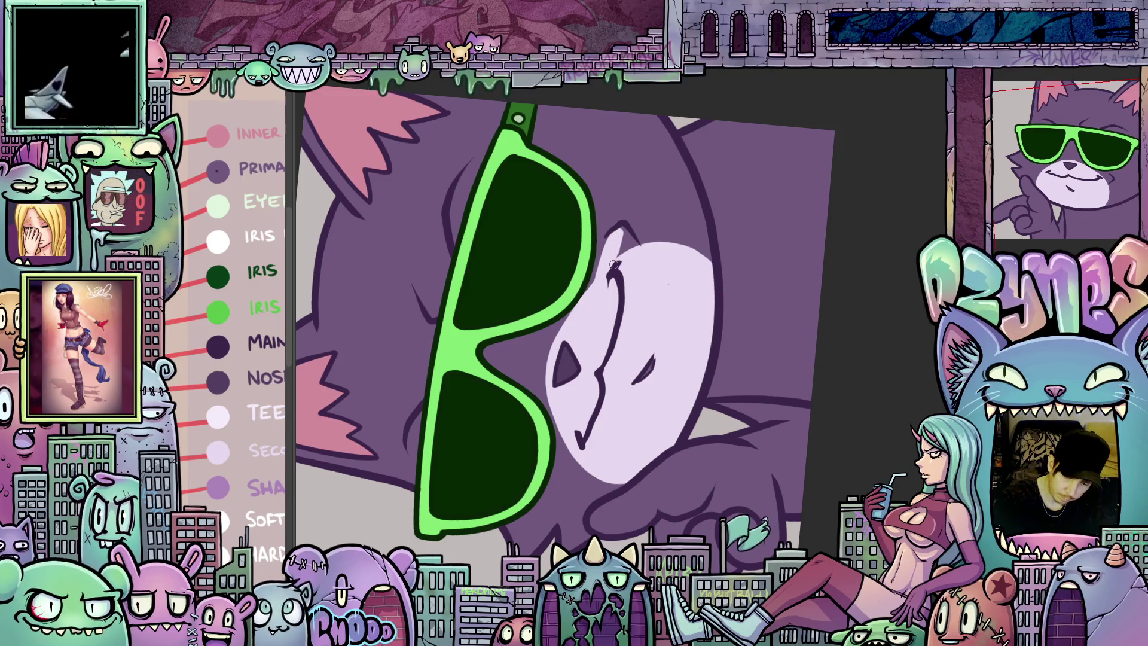
mouse_move(628, 236)
mouse_down()
mouse_move(767, 476)
mouse_move(723, 461)
mouse_move(778, 371)
mouse_up()
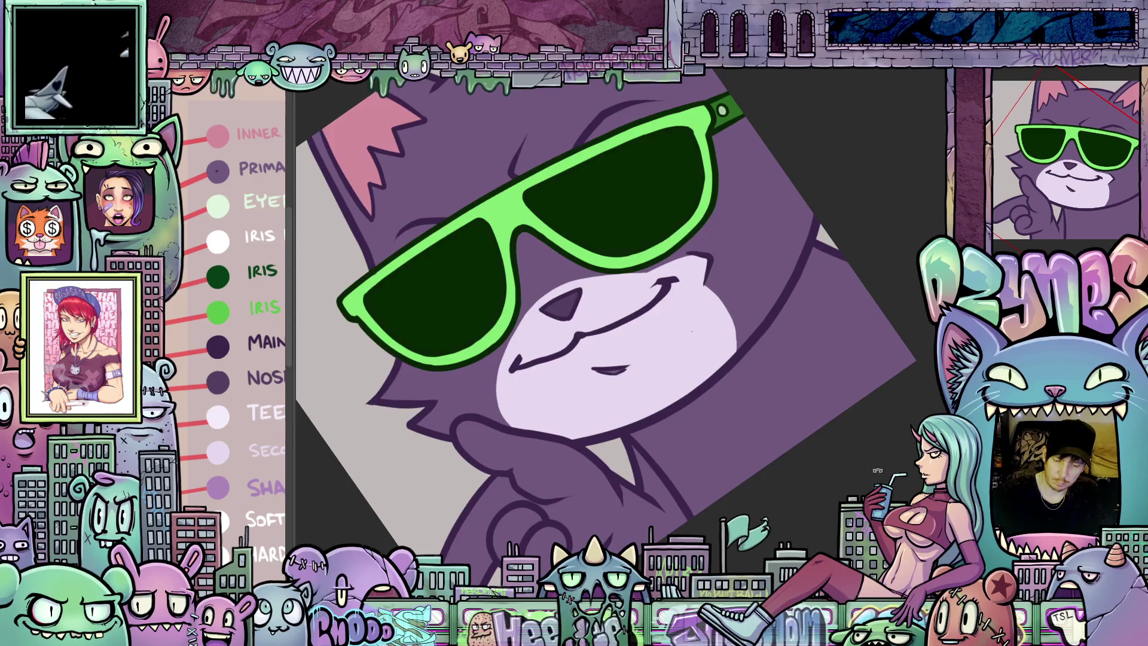
drag(878, 471, 849, 180)
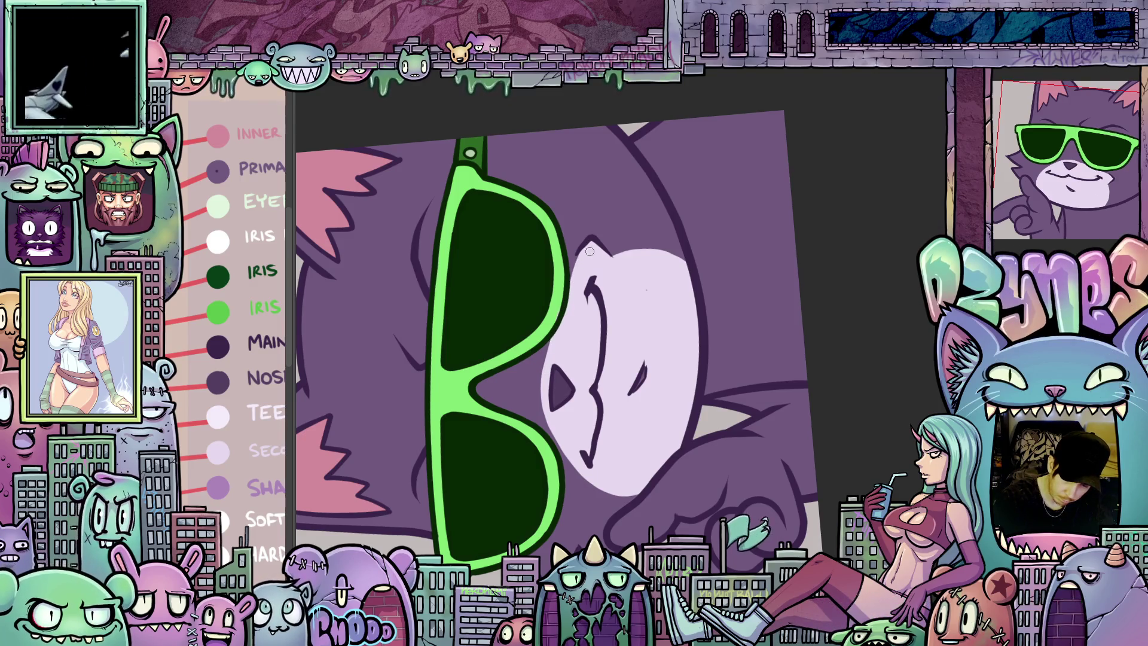
mouse_move(589, 252)
mouse_down()
mouse_move(769, 466)
mouse_move(688, 470)
mouse_up()
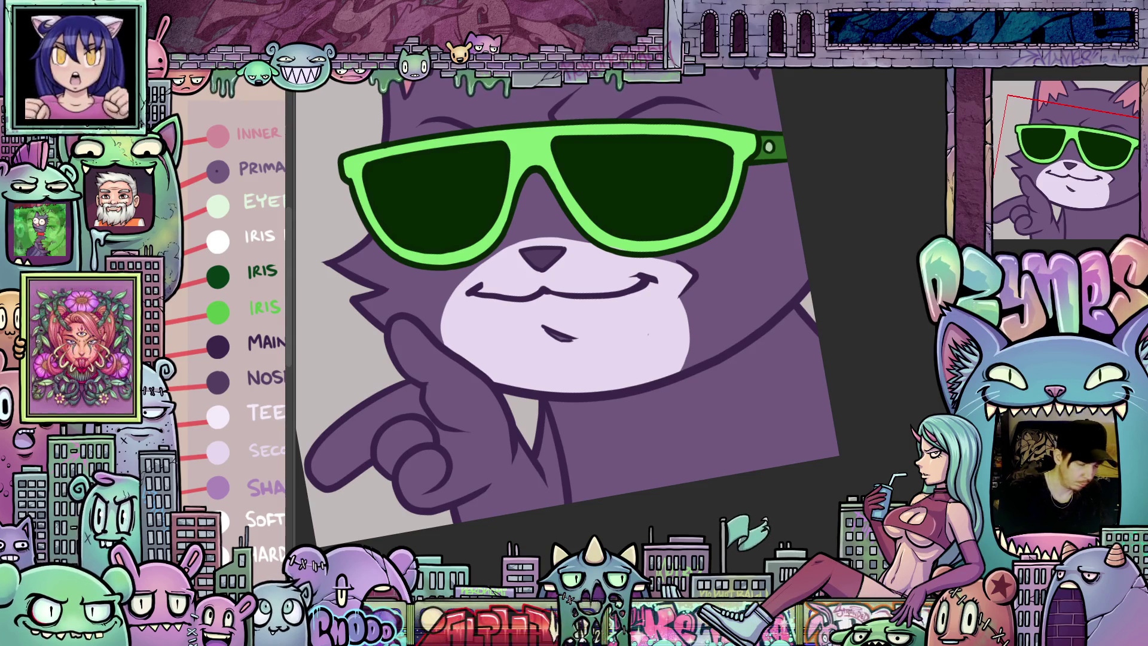
drag(688, 470, 595, 266)
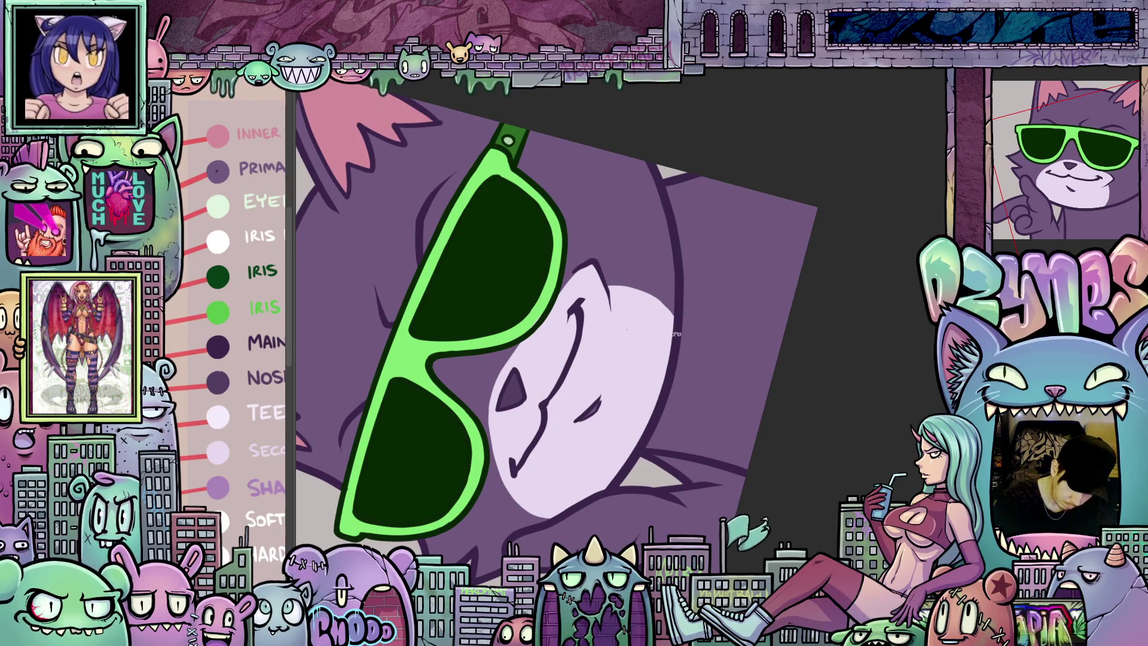
drag(600, 275, 654, 281)
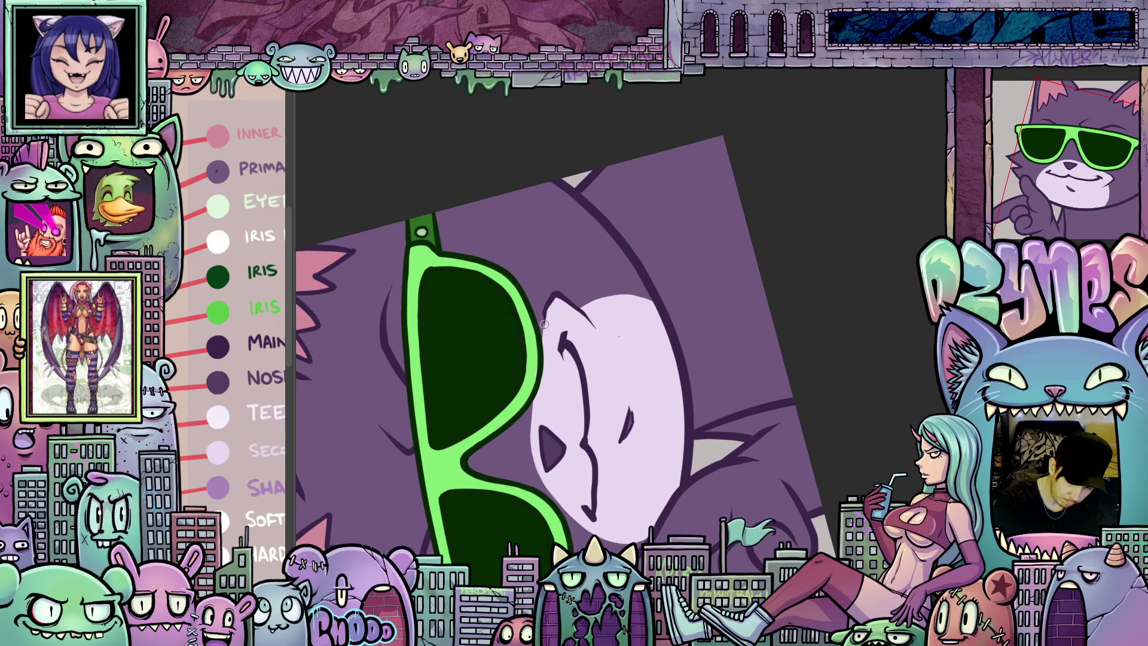
mouse_move(546, 323)
mouse_down()
mouse_move(740, 456)
mouse_move(688, 473)
mouse_move(724, 470)
mouse_move(688, 472)
mouse_move(664, 458)
mouse_move(701, 475)
mouse_up()
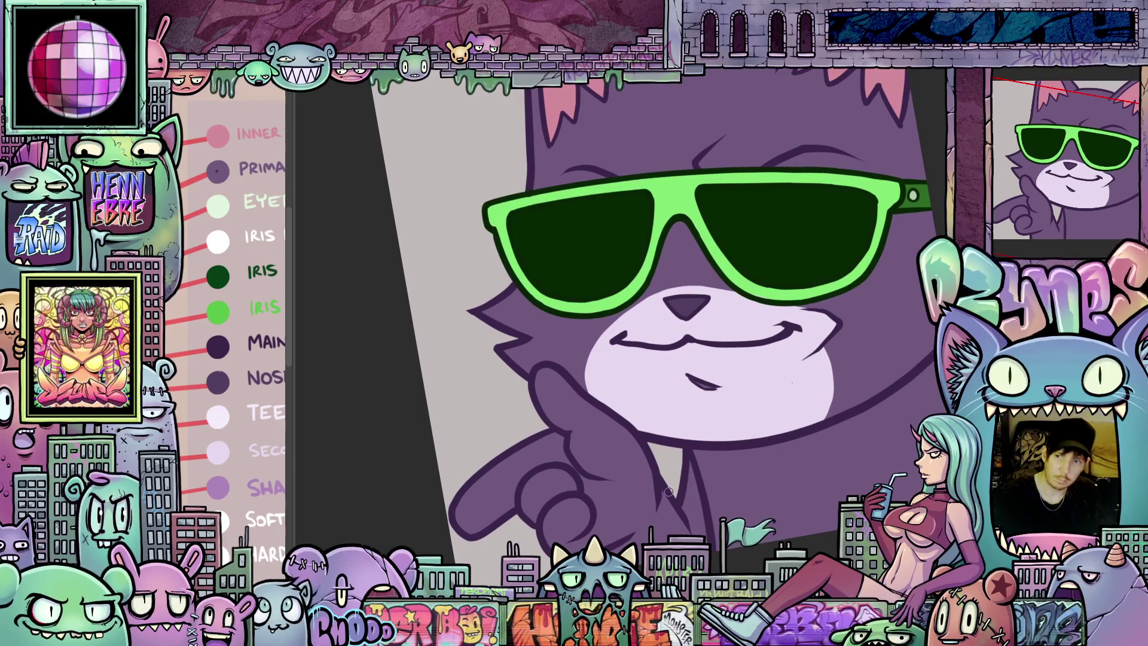
Lasso-fill the pointing hand light lavender with a jagged fur edge at the wrist
scroll(761, 503, down, 5)
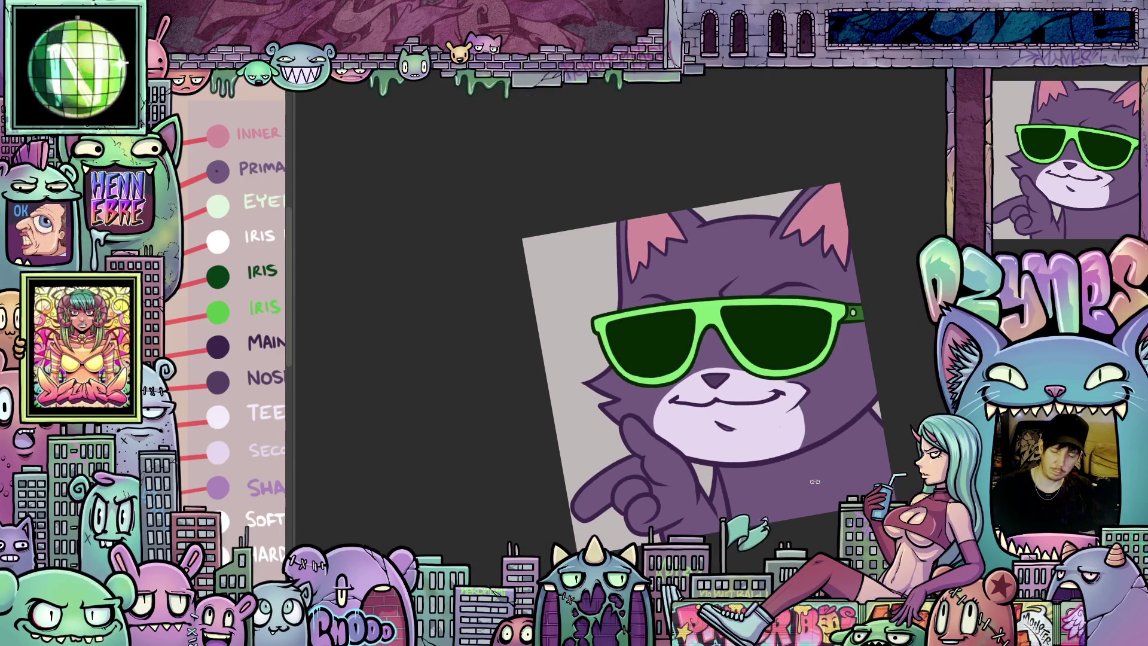
drag(761, 502, 813, 500)
scroll(777, 472, up, 3)
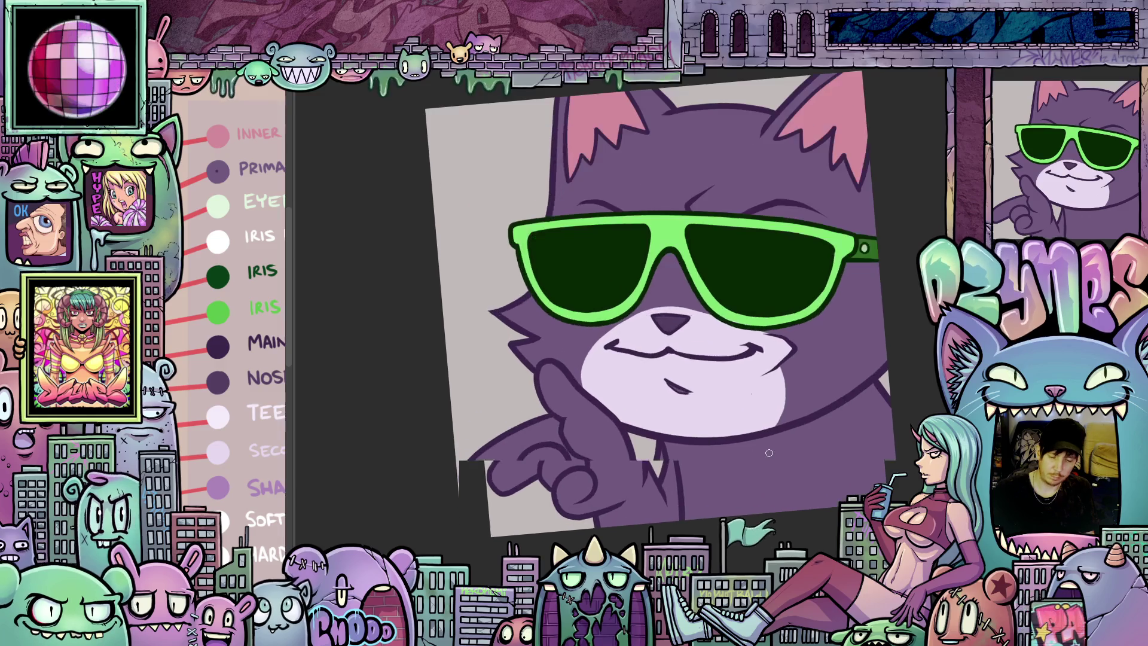
drag(764, 454, 806, 376)
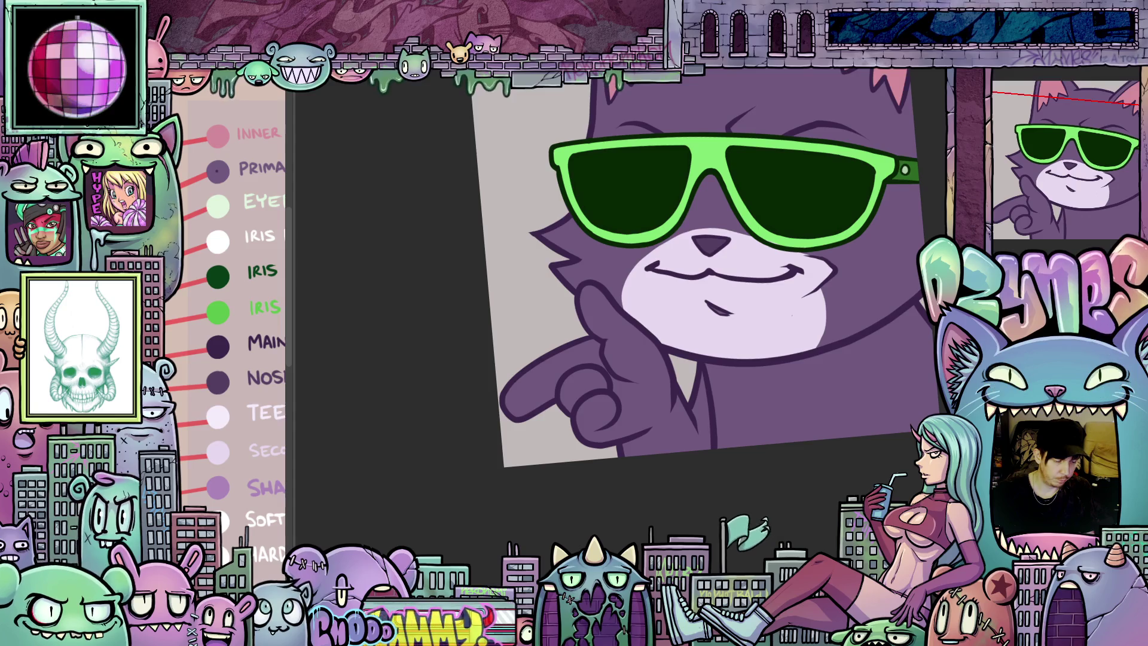
scroll(652, 463, up, 3)
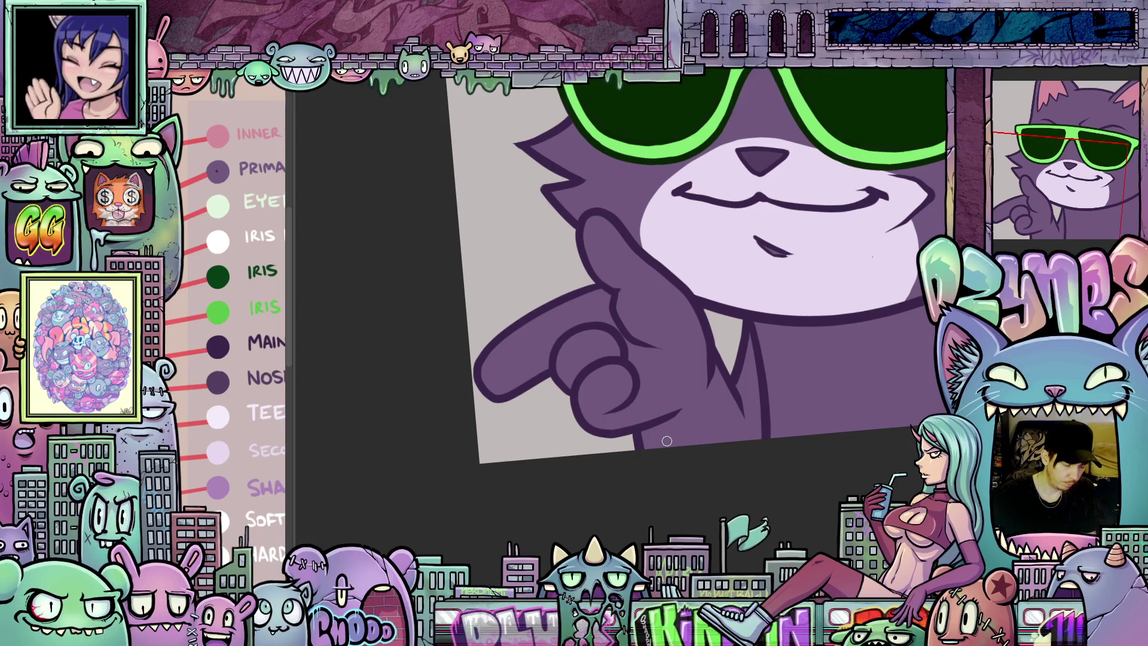
drag(667, 441, 888, 175)
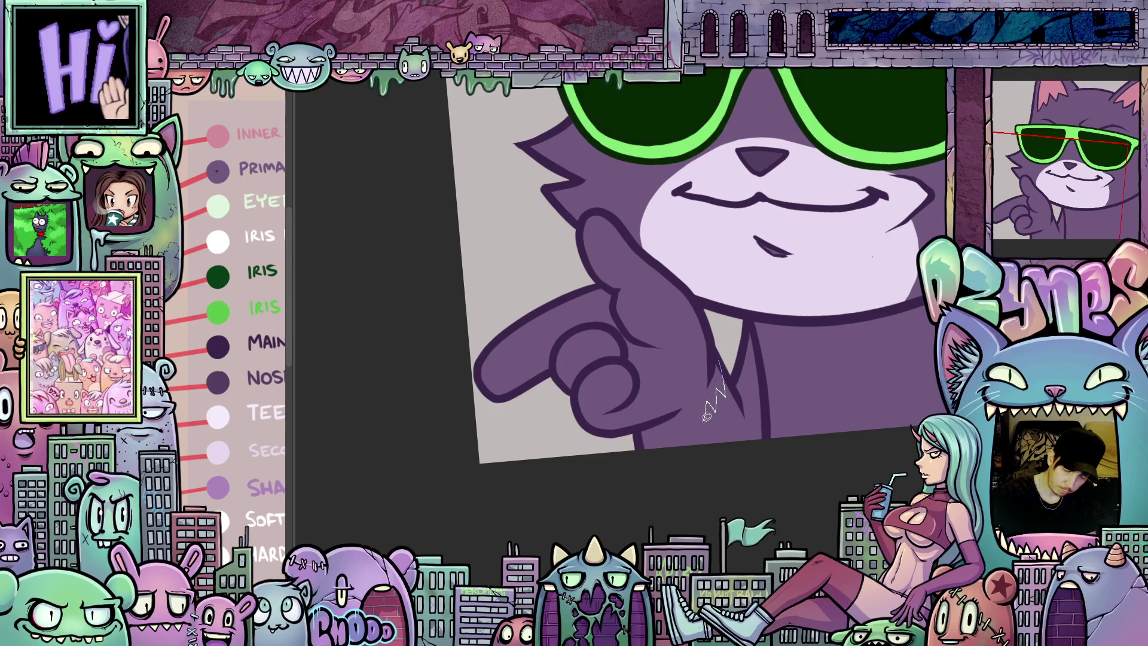
drag(674, 430, 626, 439)
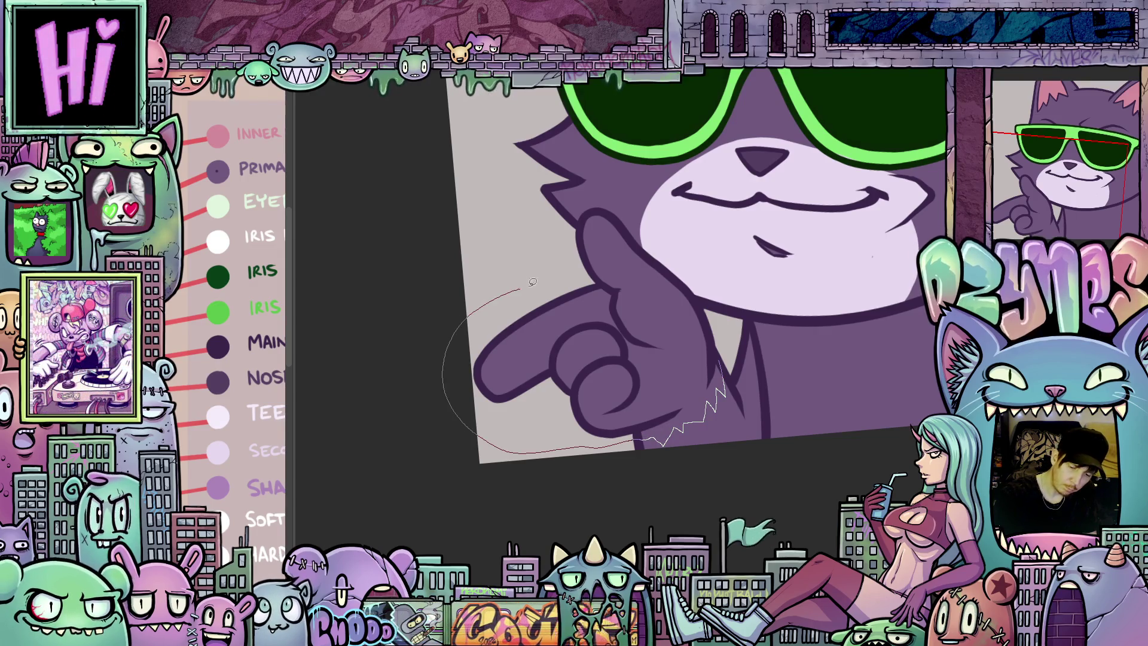
drag(588, 261, 585, 224)
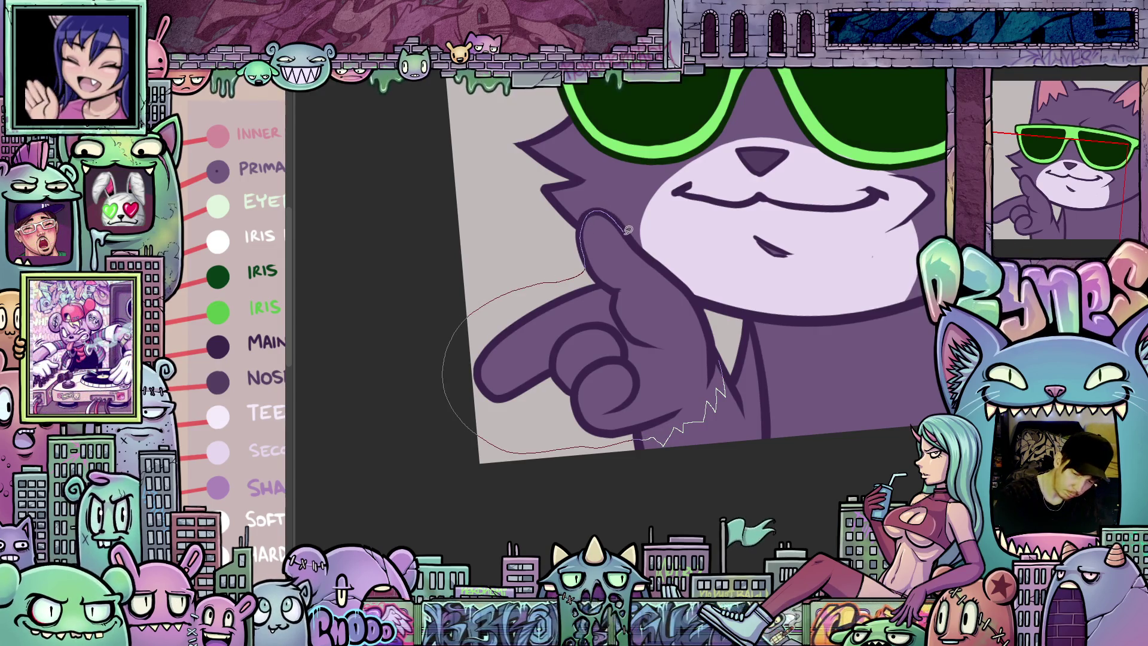
drag(670, 270, 718, 350)
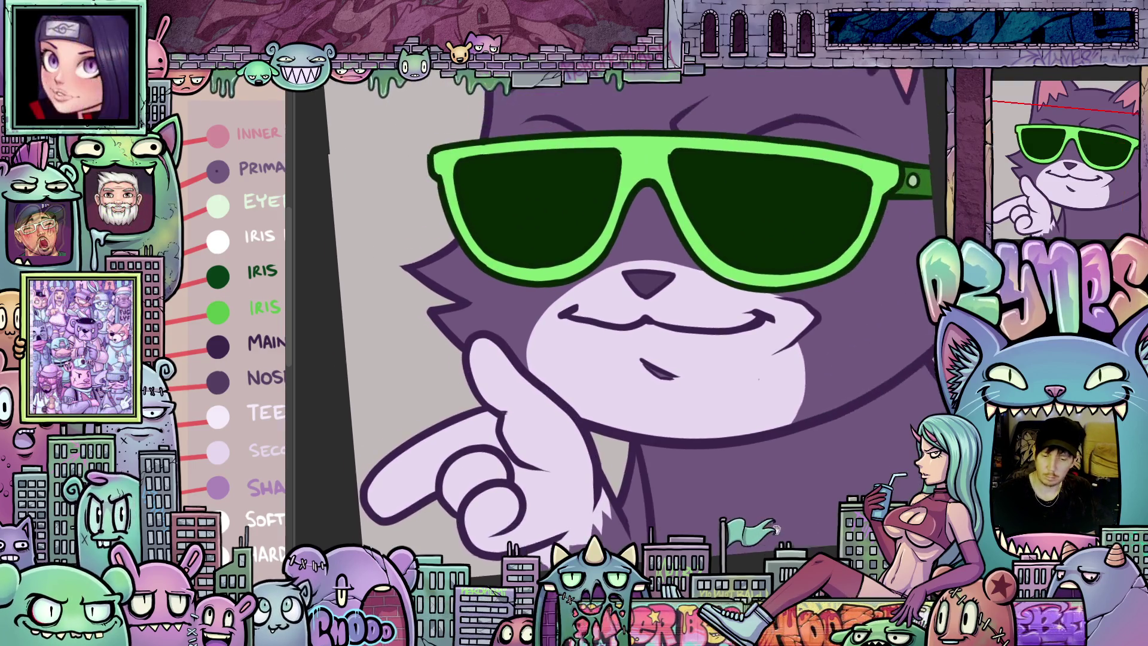
drag(775, 528, 606, 409)
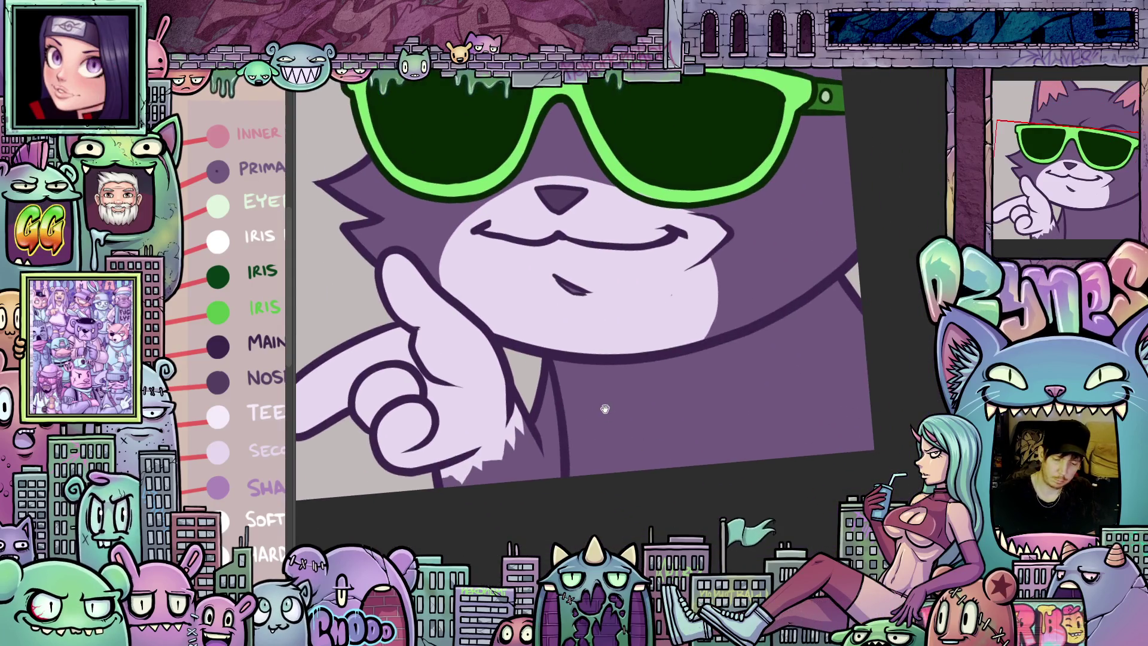
Lasso-fill the chest below the chin light lavender
drag(570, 360, 577, 412)
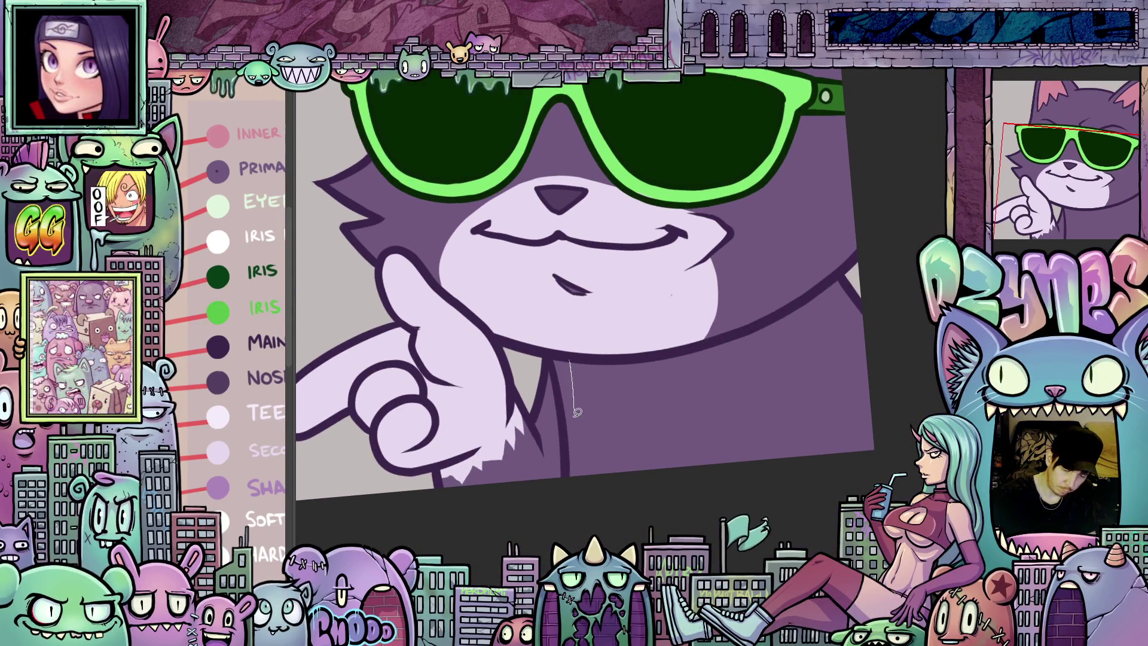
mouse_move(765, 485)
mouse_down()
mouse_move(791, 472)
mouse_move(776, 421)
mouse_up()
mouse_move(746, 378)
mouse_down()
mouse_move(709, 348)
mouse_move(579, 354)
mouse_up()
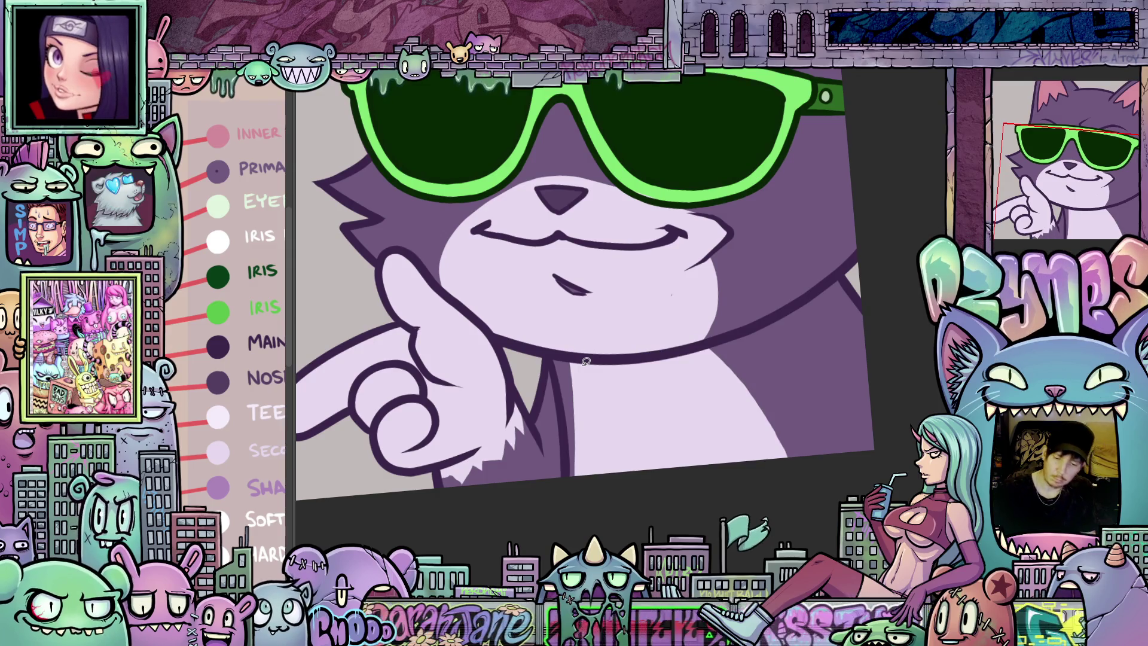
scroll(637, 389, down, 5)
mouse_move(624, 473)
mouse_down()
mouse_move(578, 487)
mouse_move(597, 519)
mouse_up()
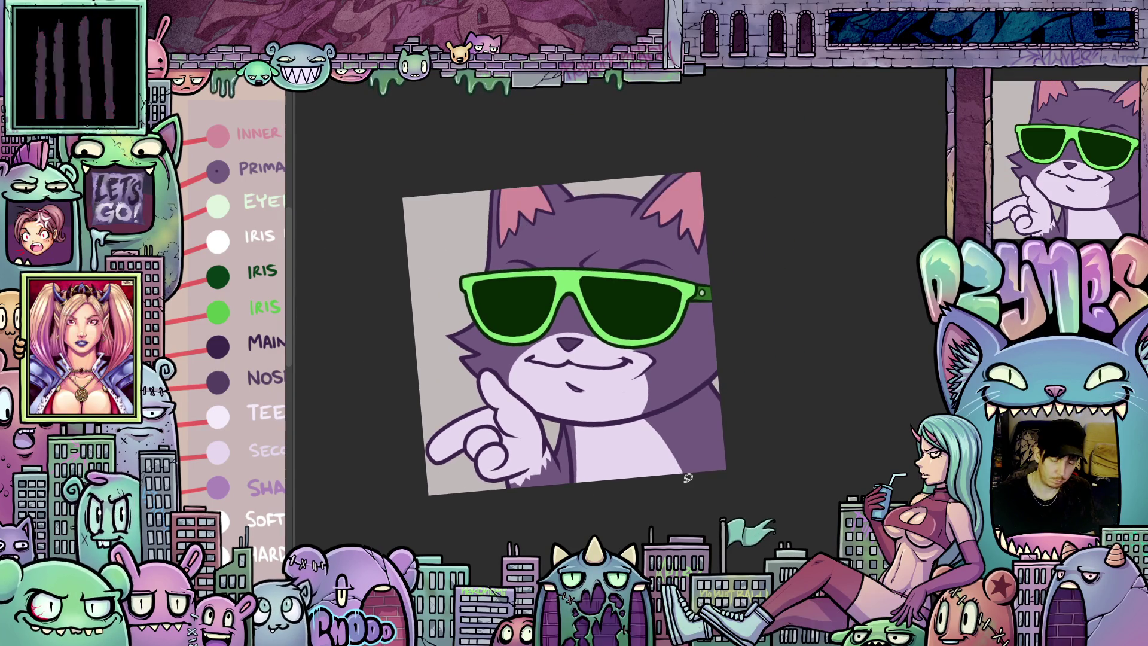
scroll(677, 487, up, 2)
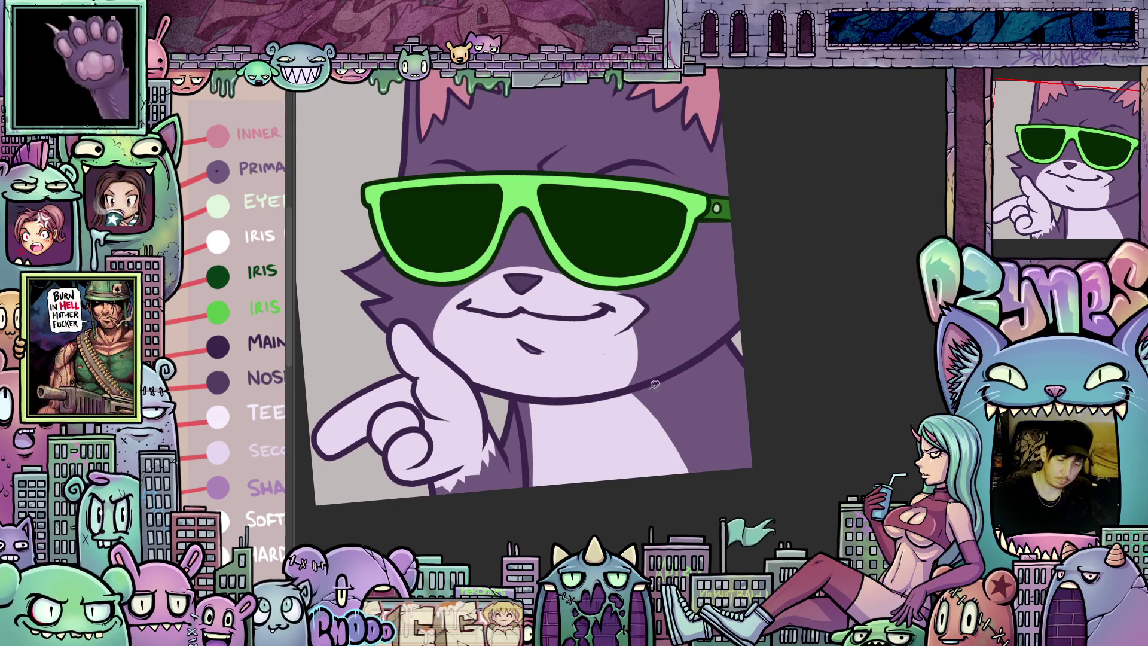
Trace additional lavender fills along the cheek edge and centre the artwork
mouse_move(636, 379)
mouse_down()
mouse_move(642, 320)
mouse_move(629, 321)
mouse_move(616, 442)
mouse_move(655, 497)
mouse_move(627, 381)
mouse_move(774, 470)
mouse_move(708, 483)
mouse_up()
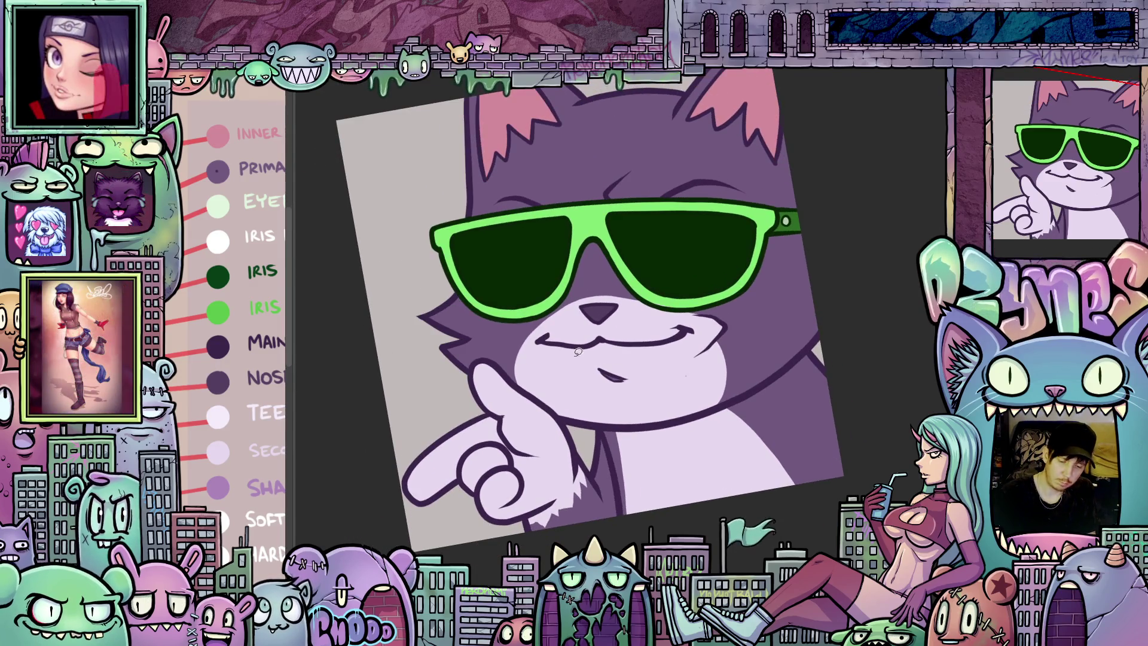
mouse_move(539, 322)
mouse_down()
mouse_move(523, 365)
mouse_move(543, 405)
mouse_move(509, 374)
mouse_move(545, 412)
mouse_up()
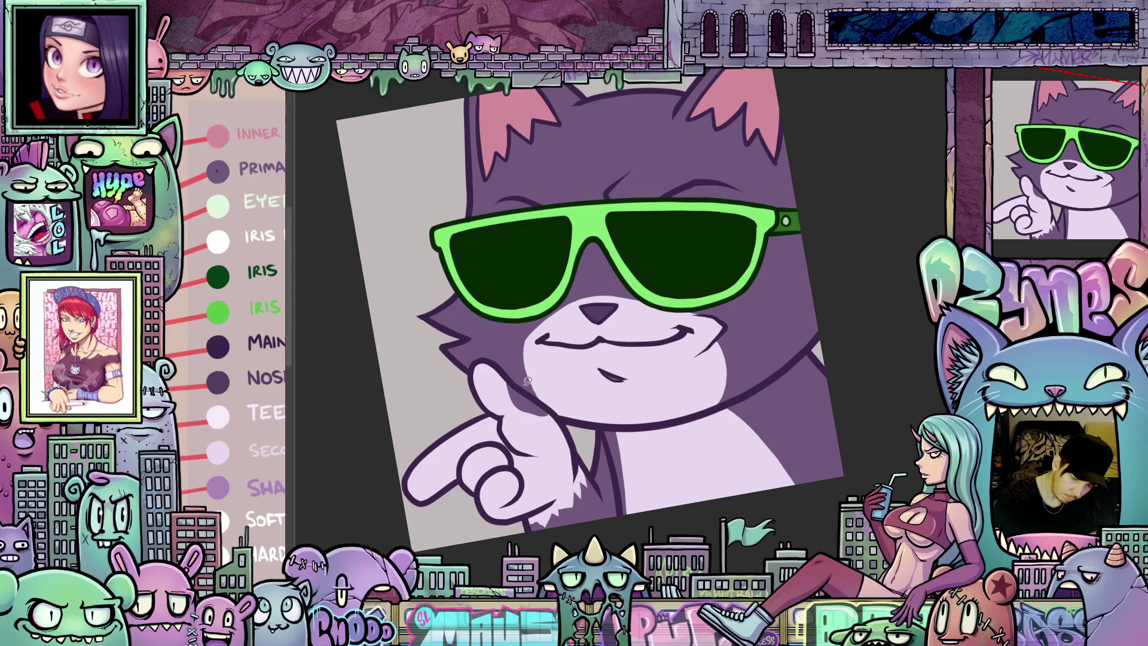
drag(541, 337, 616, 346)
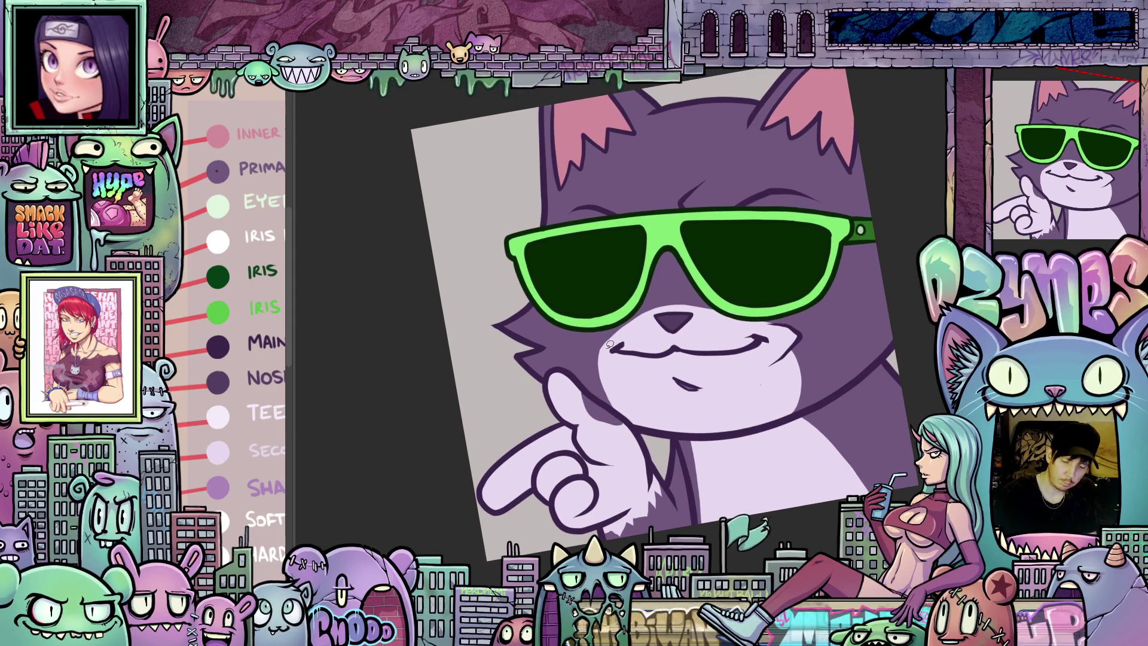
drag(617, 329, 602, 372)
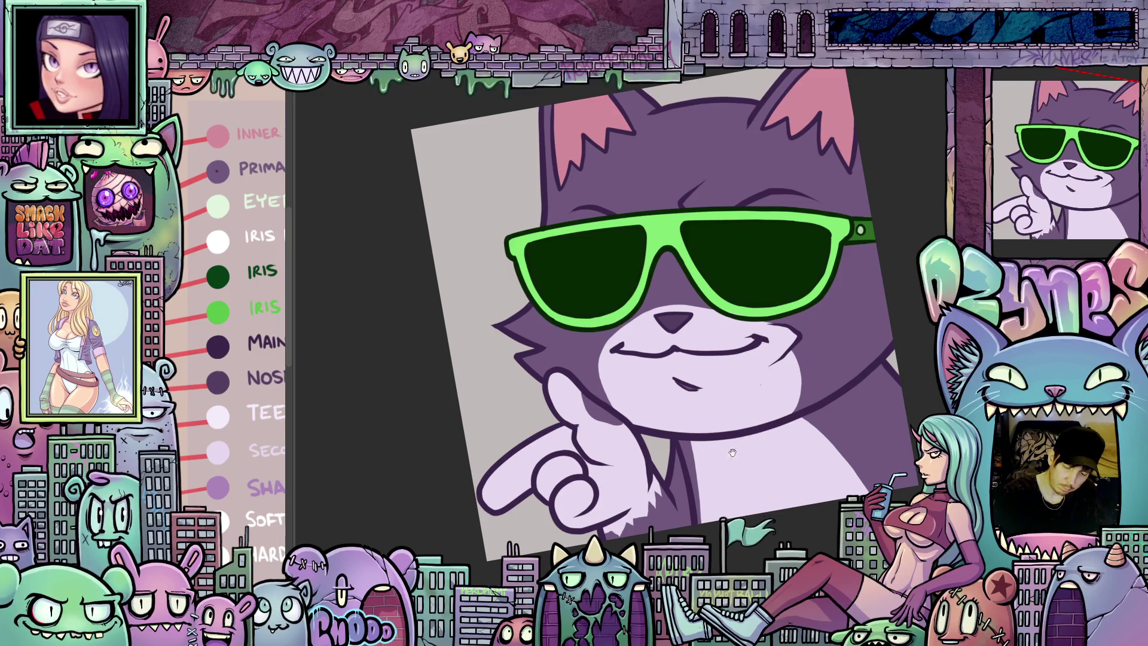
mouse_move(732, 453)
mouse_down()
mouse_move(686, 389)
mouse_move(697, 420)
mouse_up()
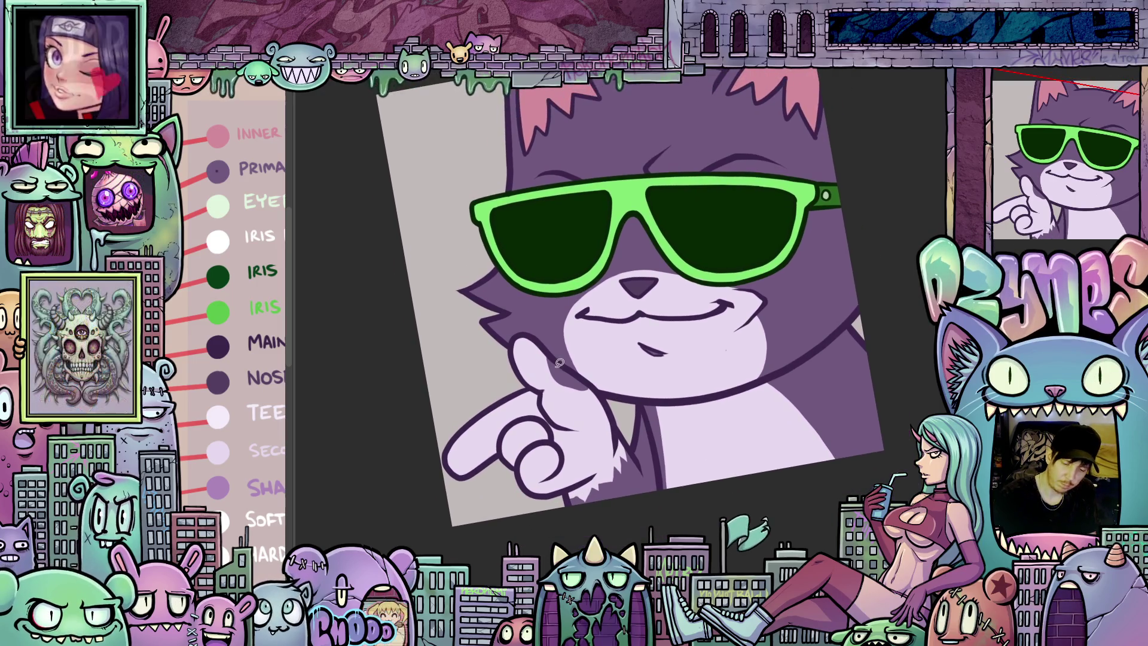
drag(546, 345, 604, 401)
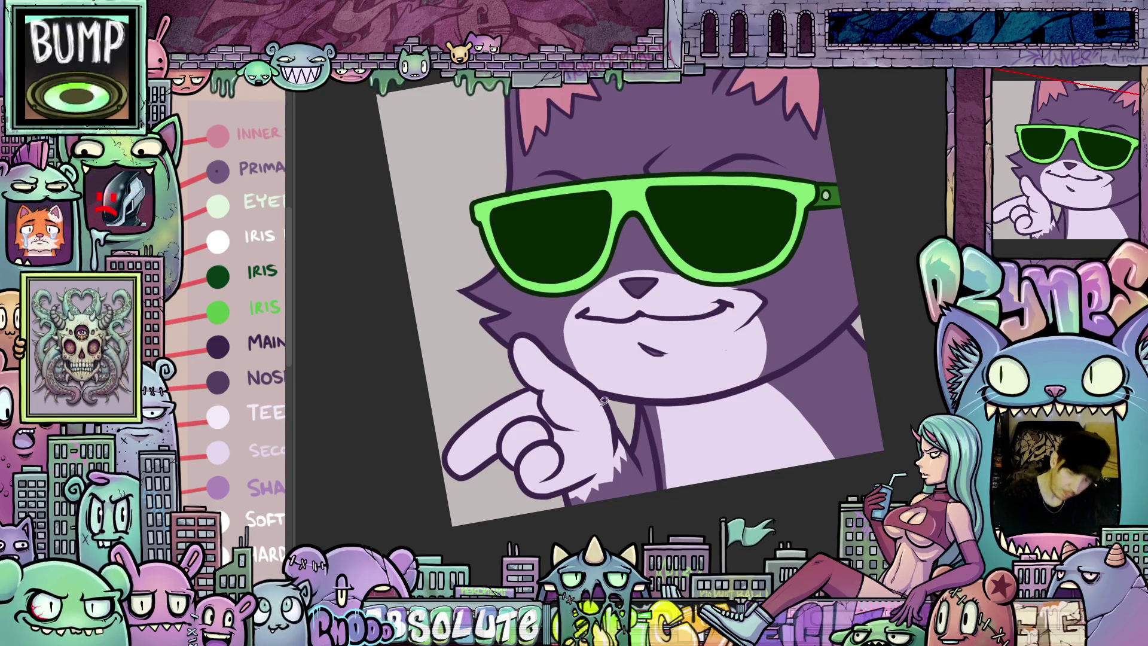
scroll(848, 449, down, 3)
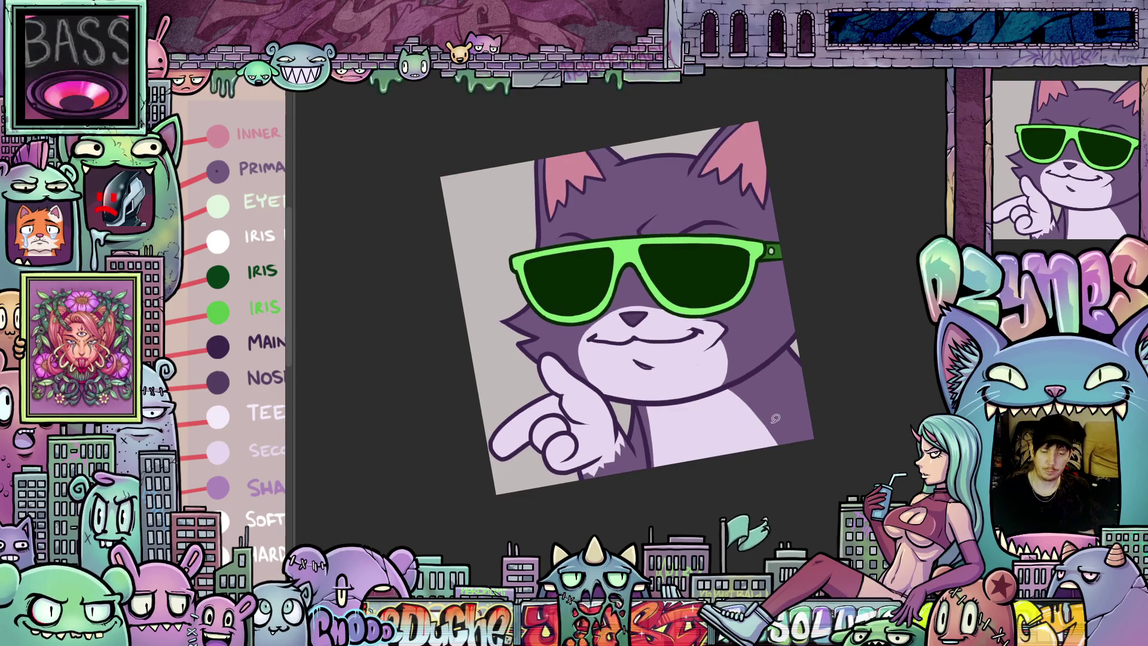
scroll(765, 458, up, 3)
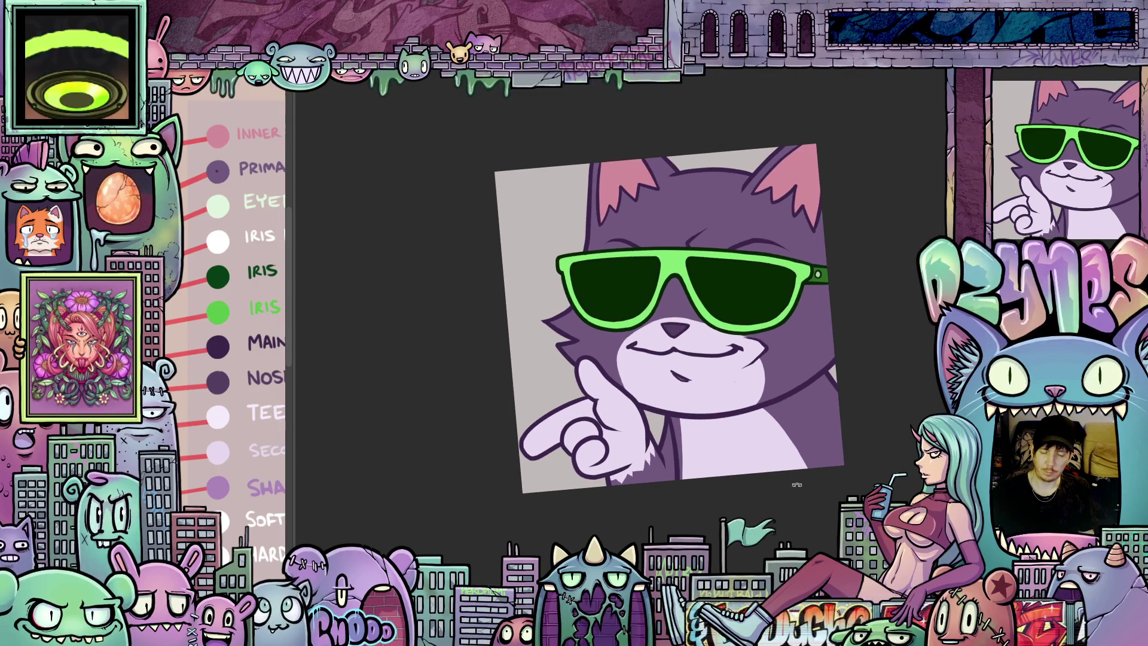
drag(756, 458, 776, 511)
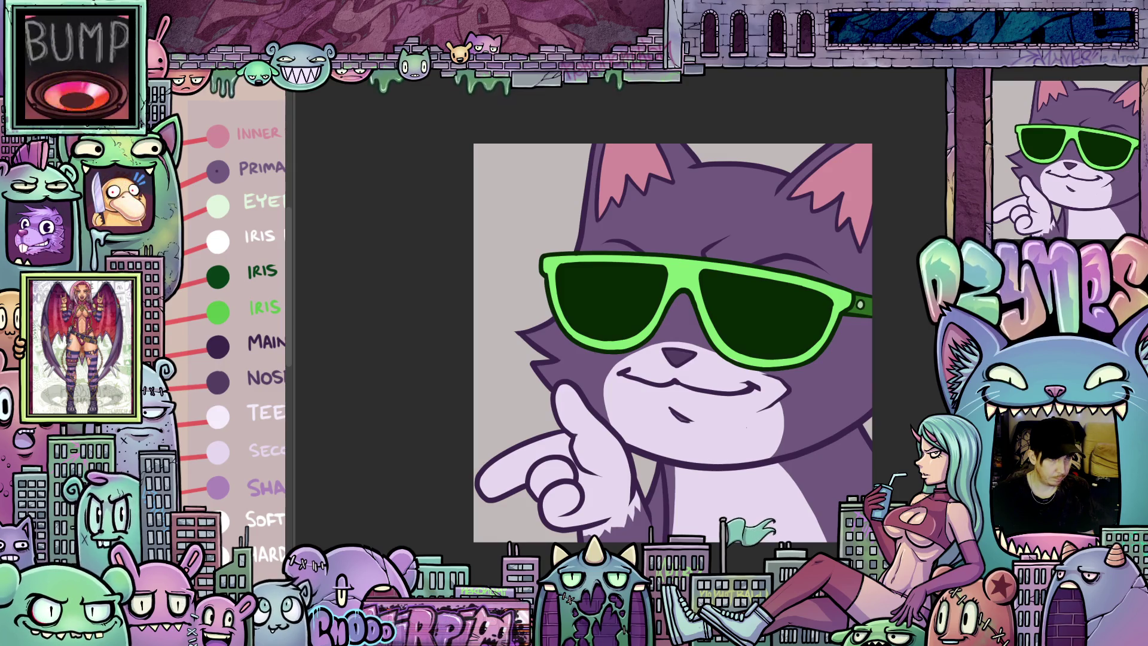
Select both lenses and trace diagonal strips into the lens selections
click(766, 327)
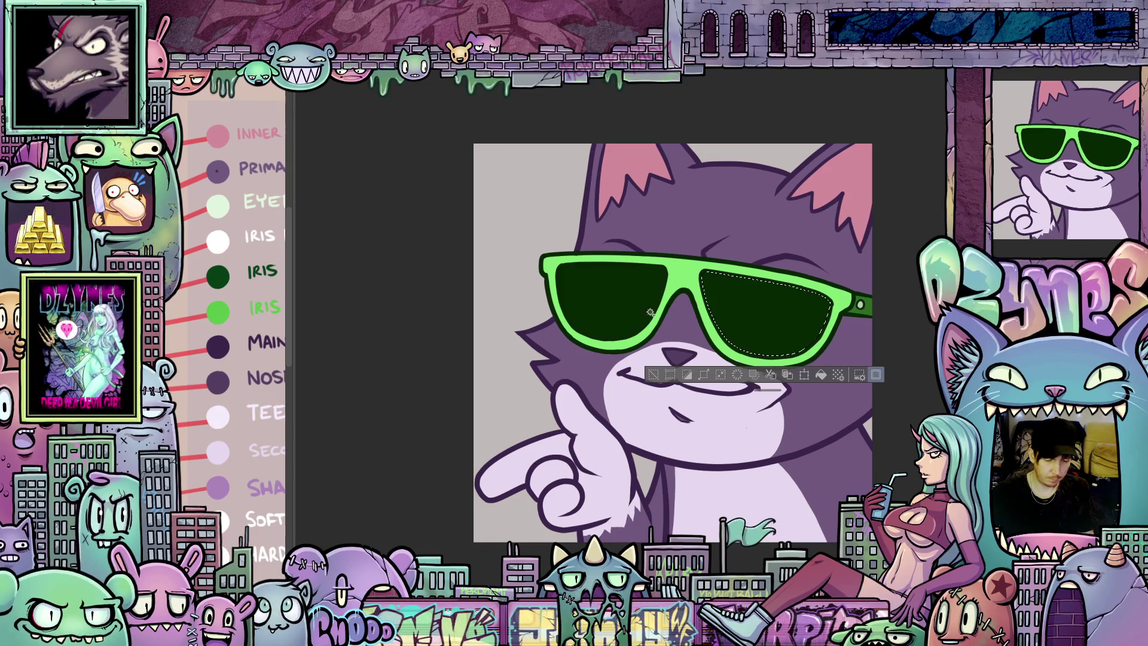
shift+click(625, 309)
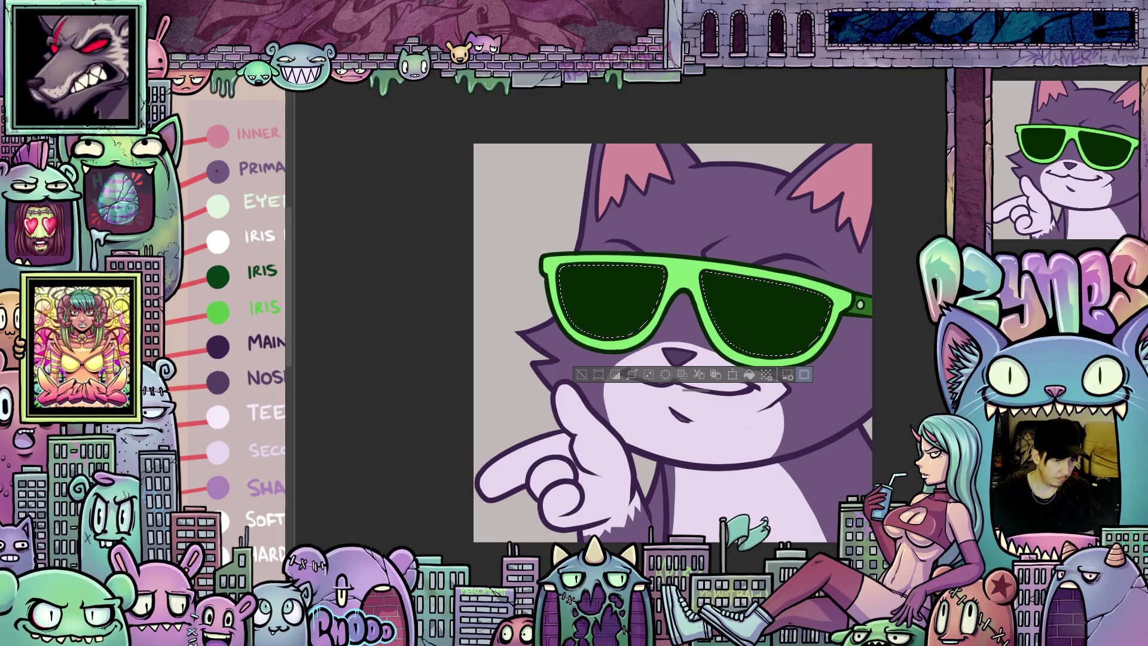
scroll(769, 340, up, 1)
mouse_move(834, 516)
mouse_down()
mouse_move(784, 508)
mouse_move(745, 277)
mouse_up()
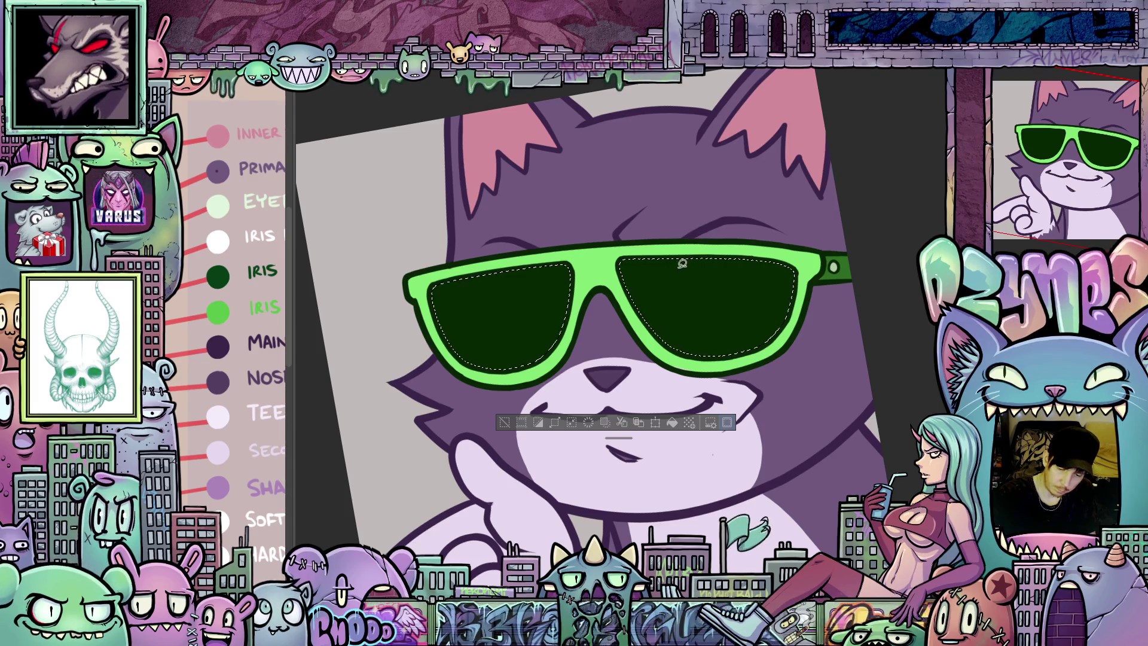
drag(698, 225, 652, 344)
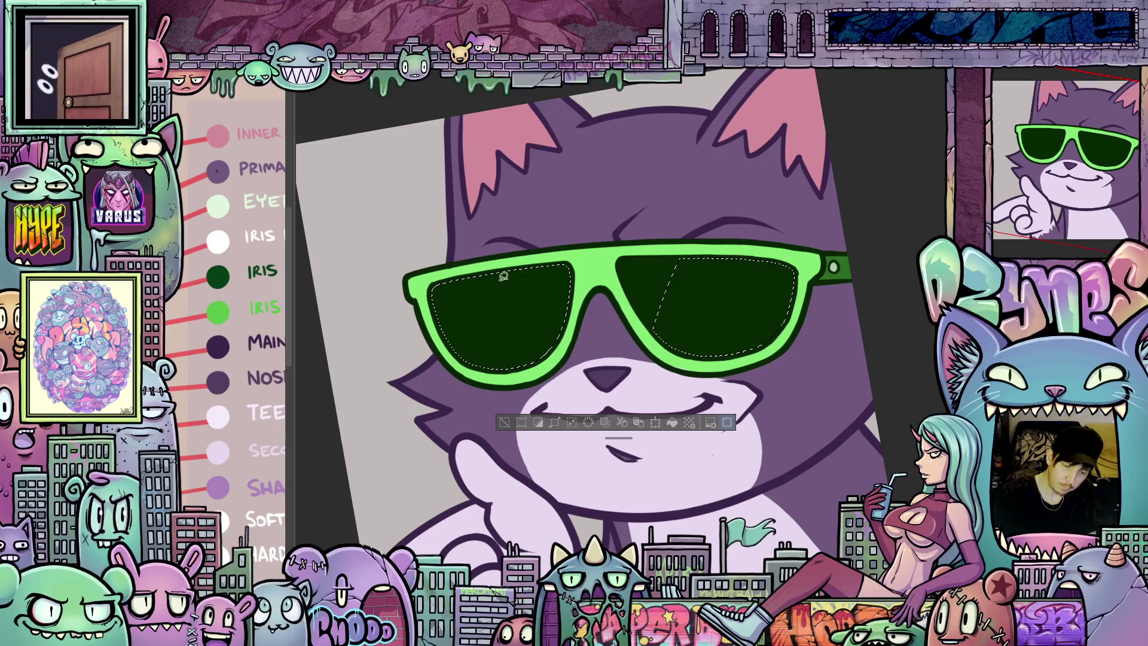
drag(466, 289, 456, 360)
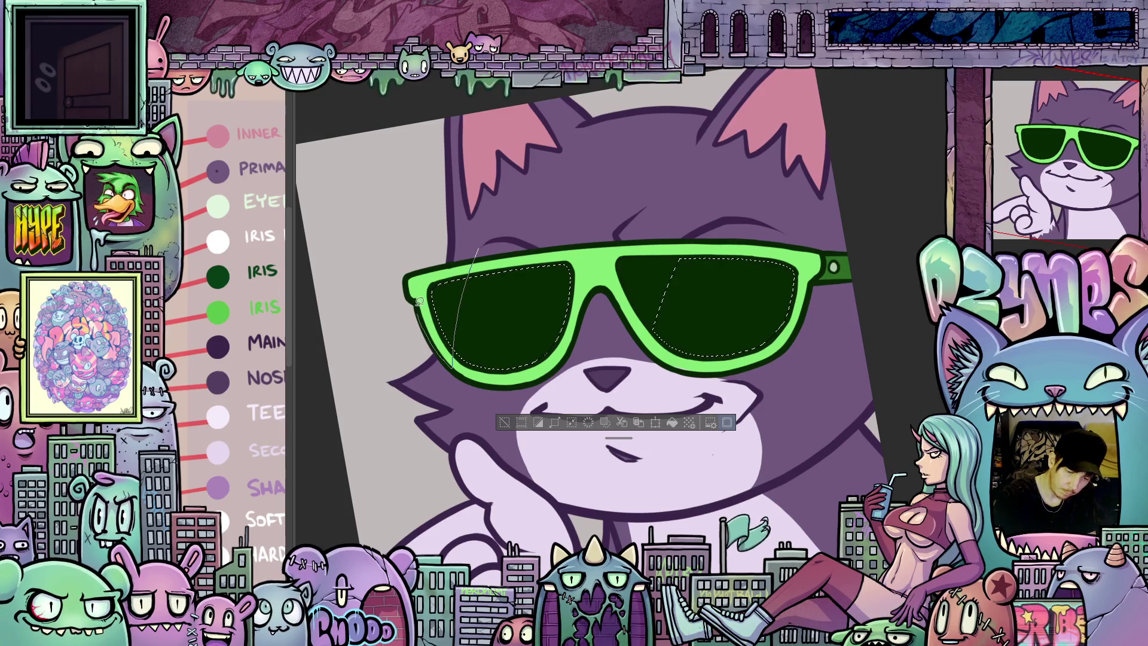
drag(419, 302, 422, 281)
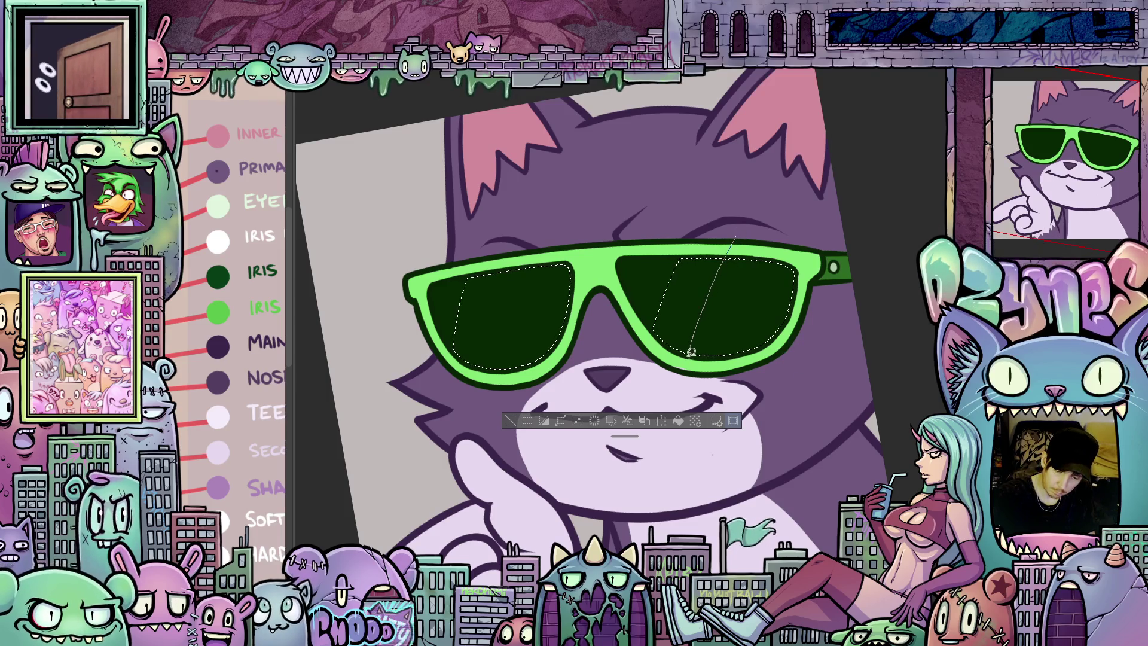
Outline narrow diagonal glare stripes on the right and left lenses
drag(702, 362, 748, 241)
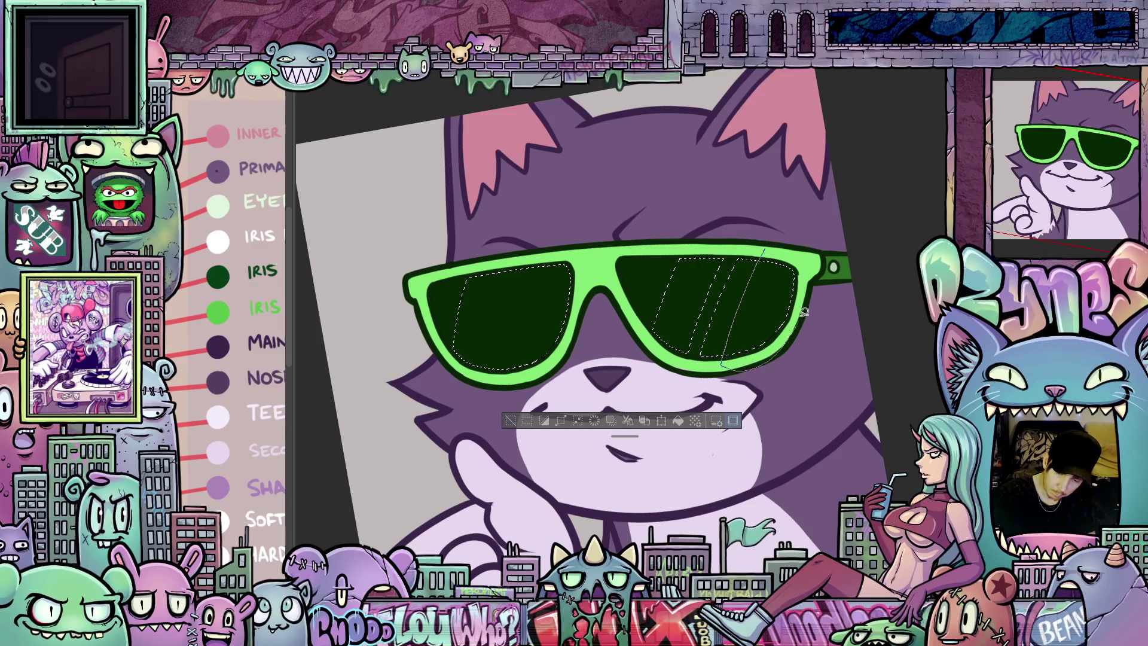
drag(804, 312, 777, 263)
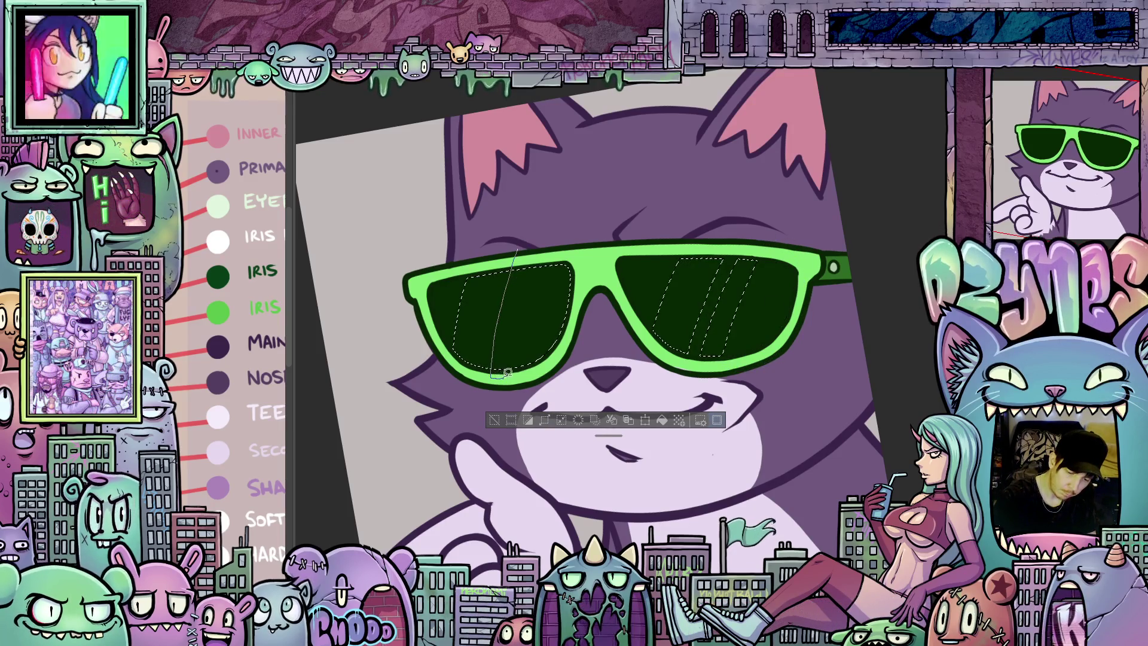
mouse_move(527, 247)
mouse_down()
mouse_move(551, 269)
mouse_move(535, 359)
mouse_up()
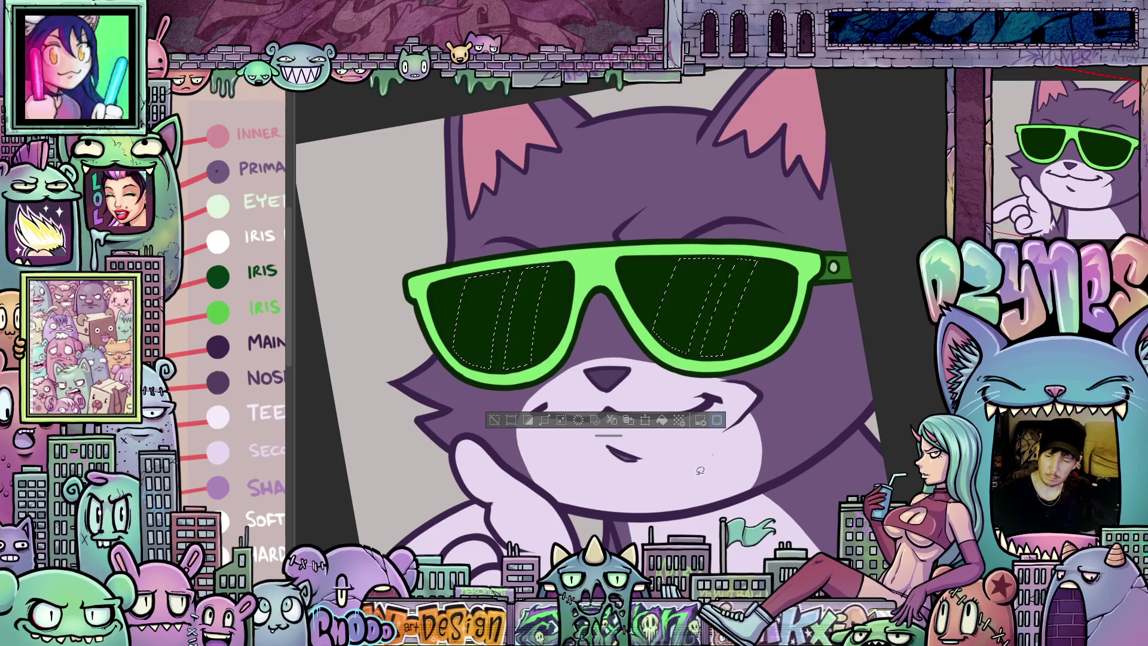
mouse_move(706, 474)
mouse_down()
mouse_move(712, 458)
mouse_move(784, 451)
mouse_up()
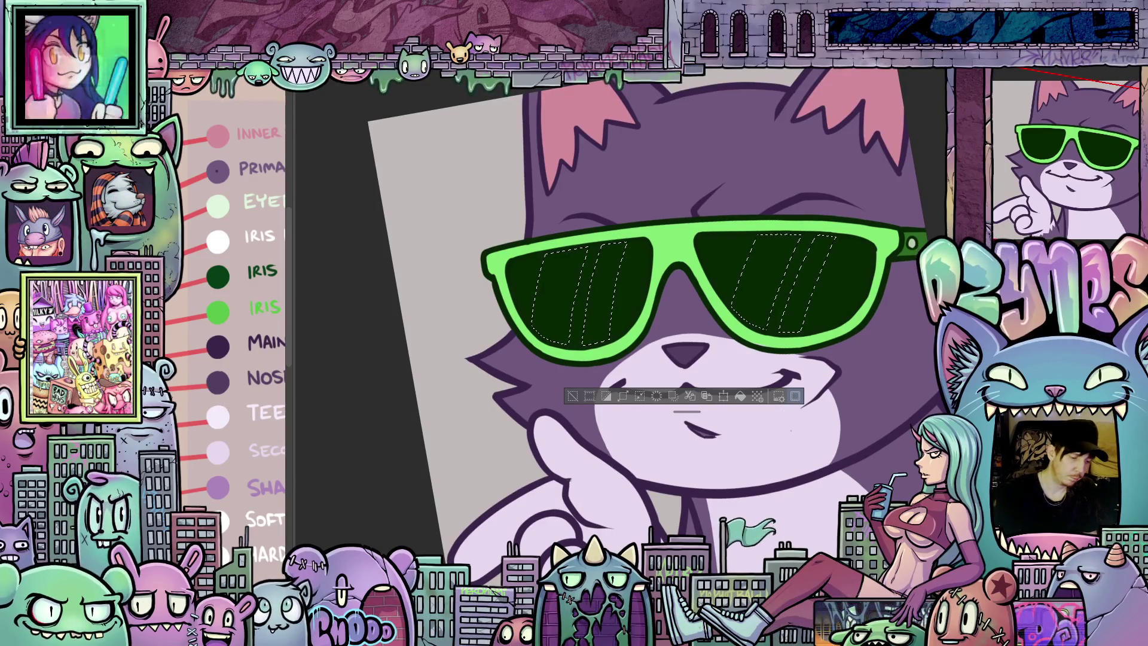
mouse_move(598, 299)
mouse_down()
mouse_move(505, 383)
mouse_move(598, 198)
mouse_move(691, 98)
mouse_up()
Deselect, check the pixel-art cat document, return, straighten the view and deselect again
key(ctrl+d)
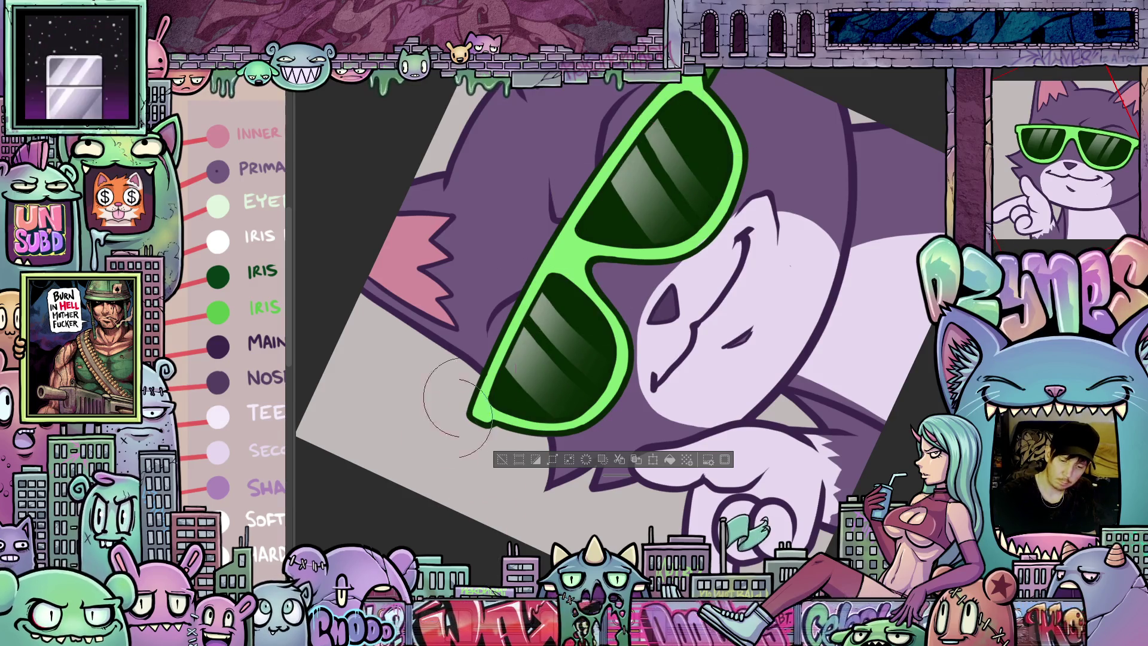
key(ctrl+Tab)
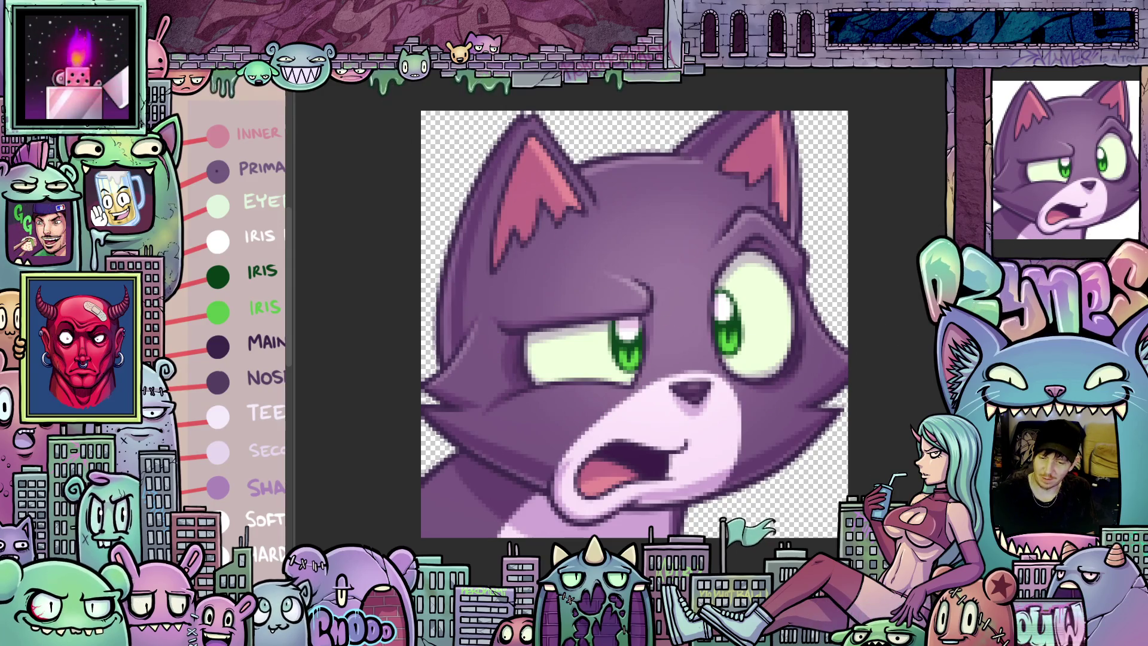
key(ctrl+Tab)
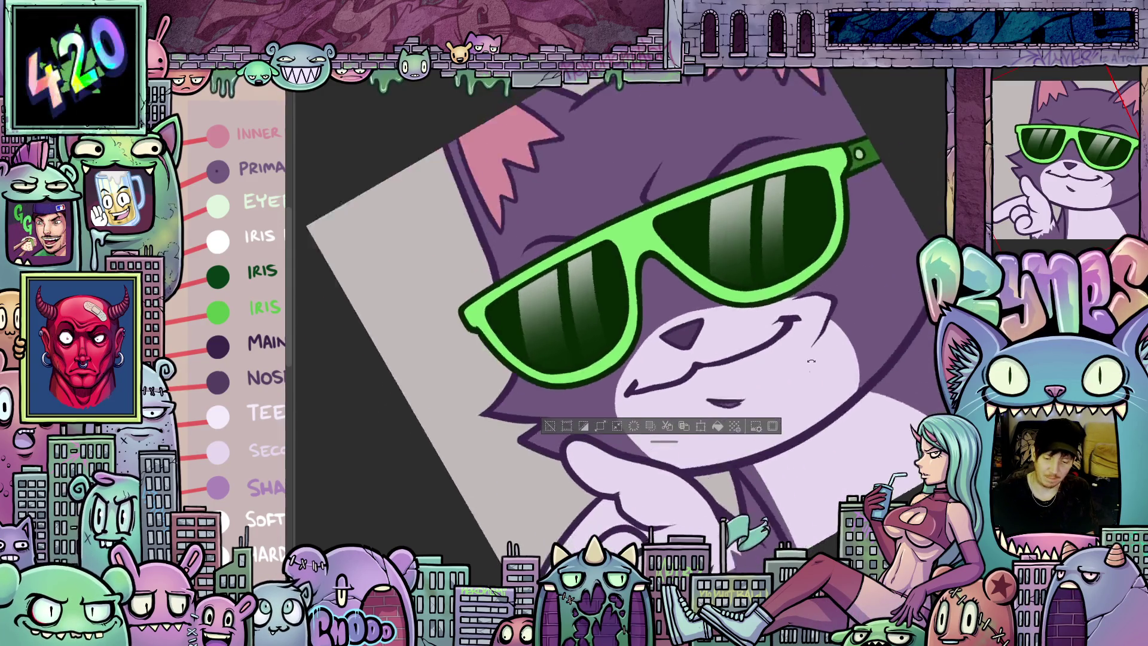
mouse_move(812, 361)
mouse_down()
mouse_move(795, 371)
mouse_move(760, 265)
mouse_up()
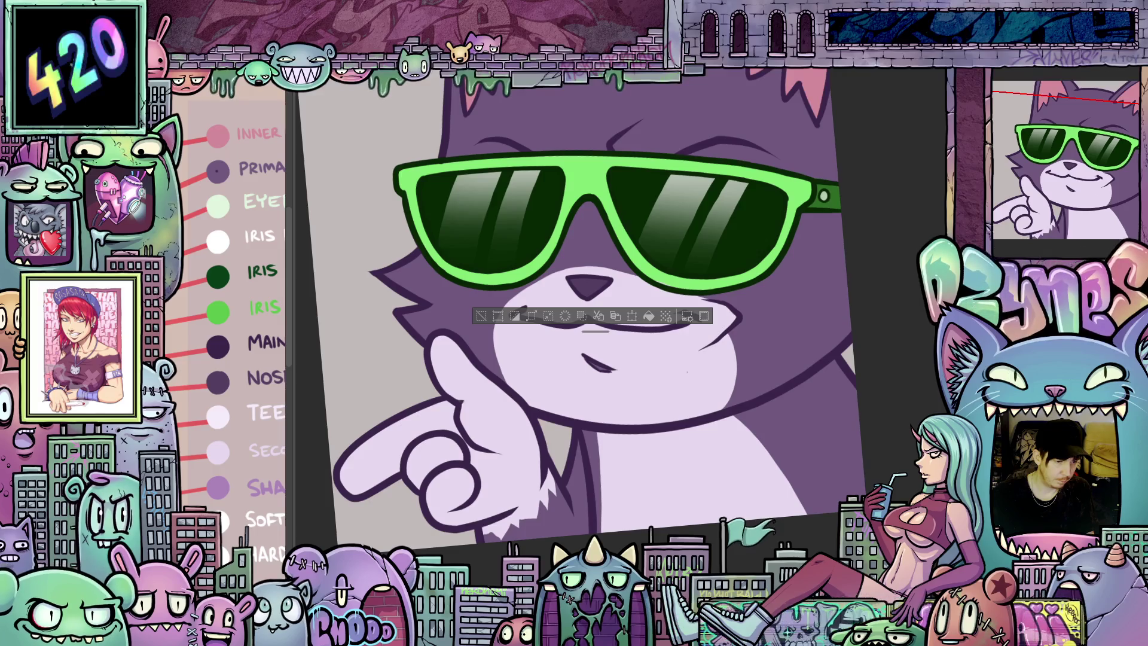
key(ctrl+d)
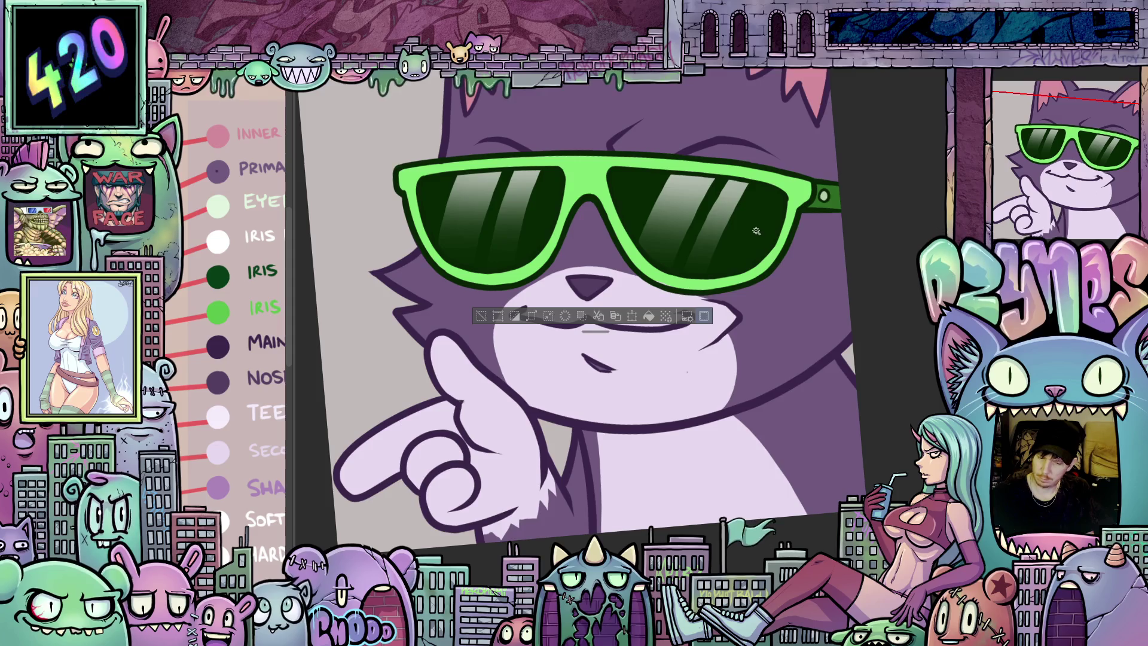
Select both lenses, airbrush soft teal along their lower halves, then clear the selection
click(755, 229)
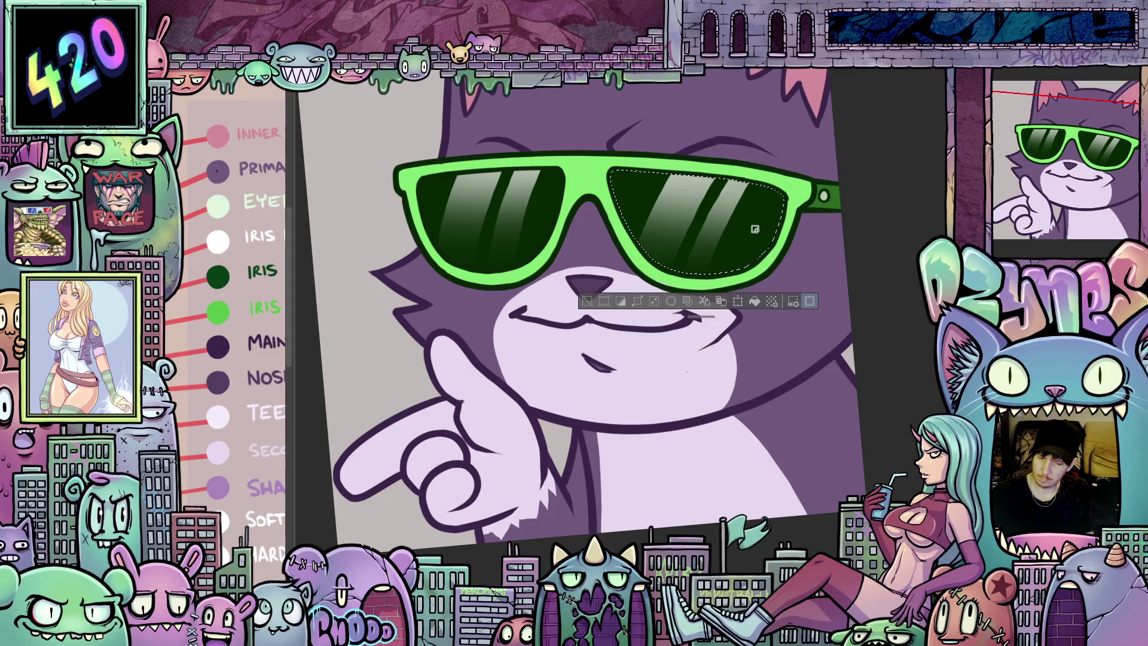
shift+click(549, 217)
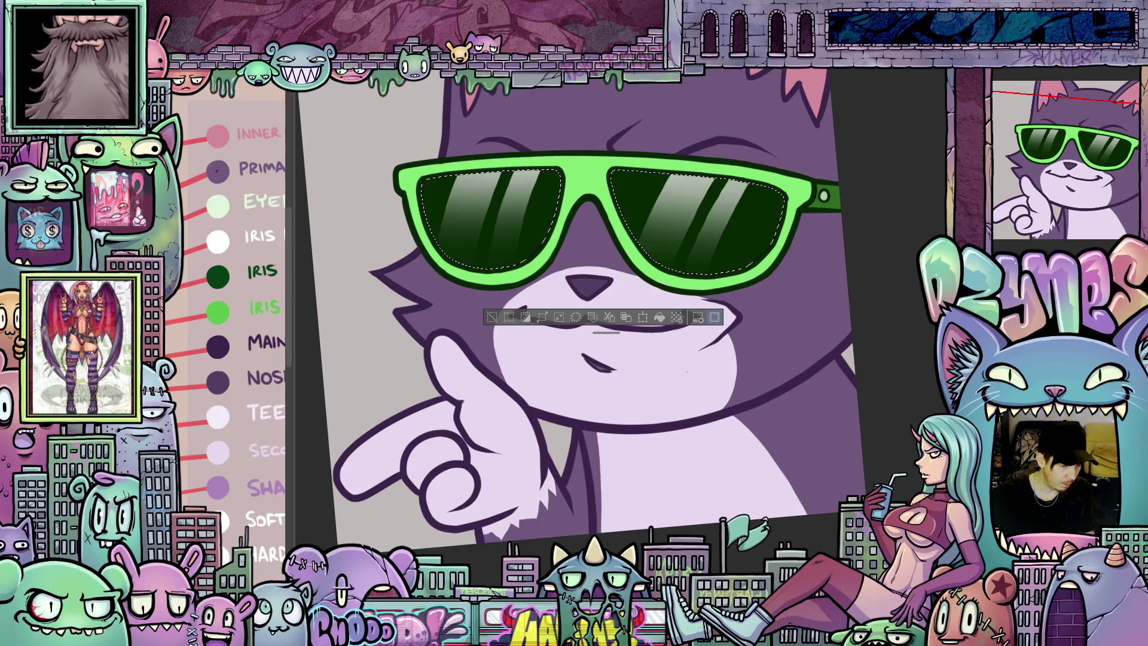
mouse_move(838, 495)
mouse_down()
mouse_move(825, 388)
mouse_move(771, 235)
mouse_up()
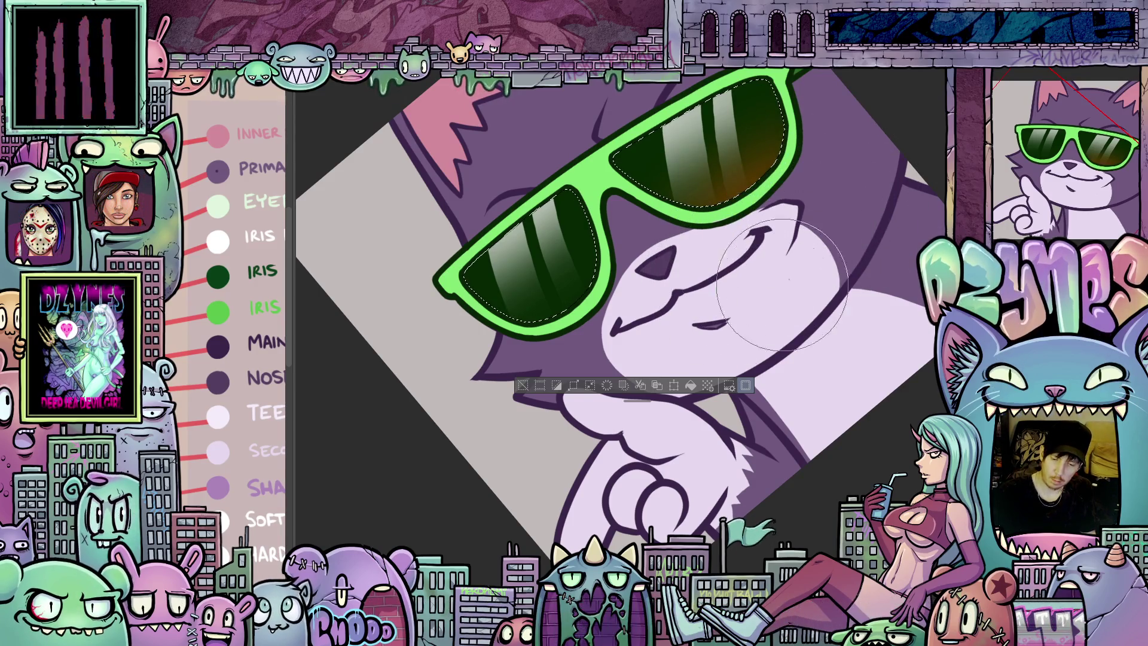
drag(773, 311, 861, 246)
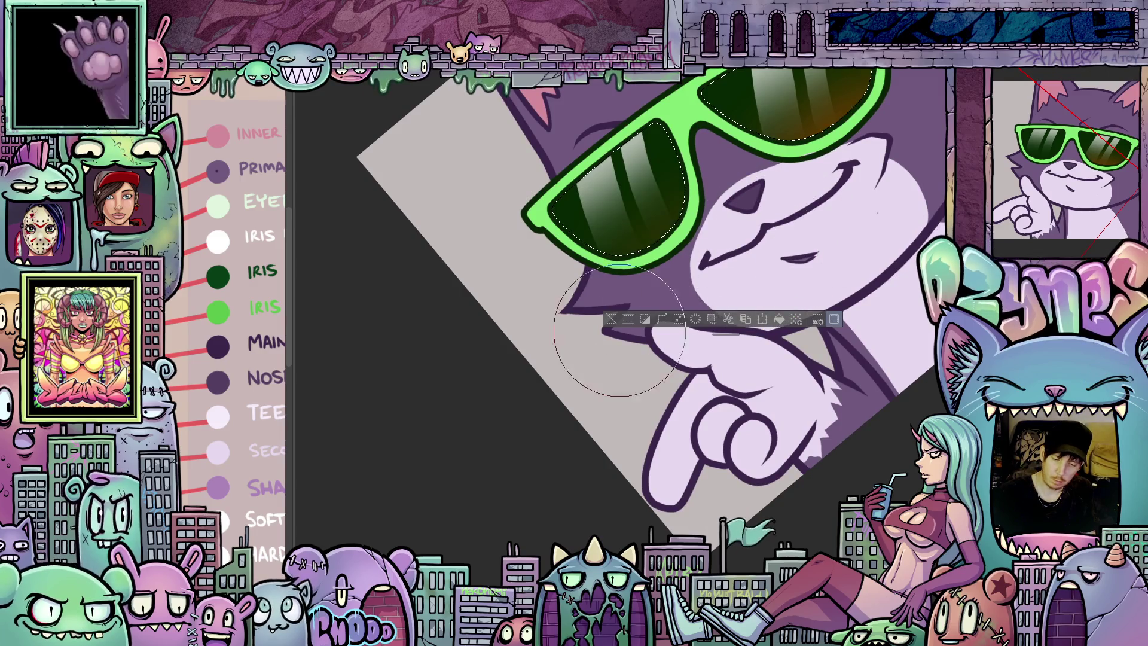
mouse_move(885, 234)
mouse_down()
mouse_move(747, 366)
mouse_move(795, 287)
mouse_up()
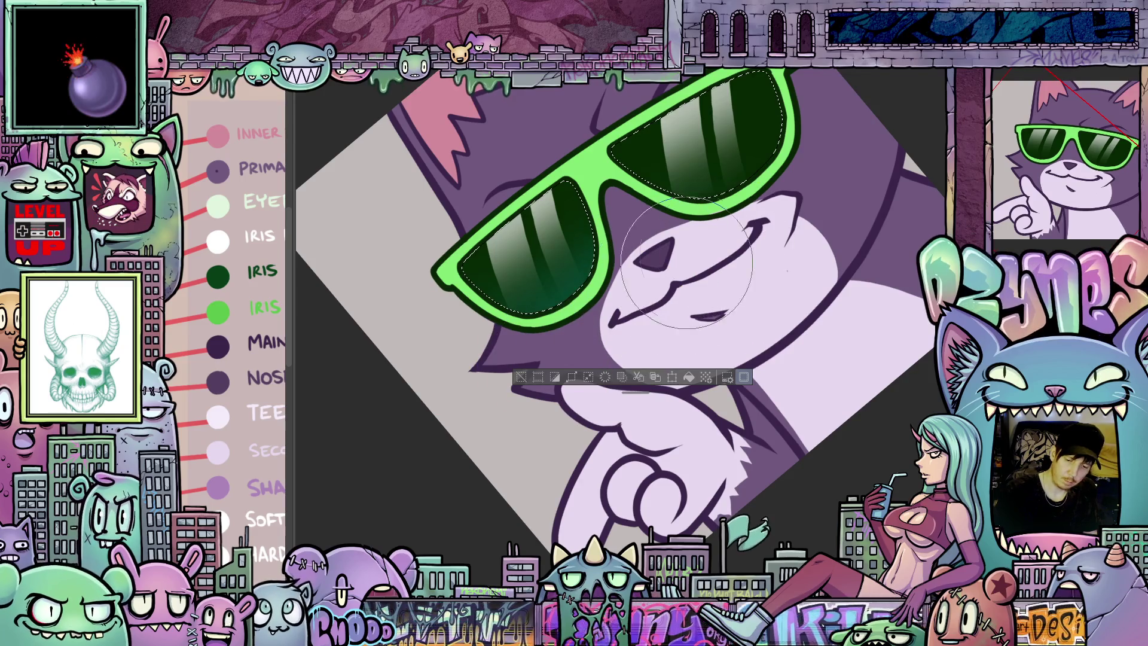
drag(795, 192, 825, 143)
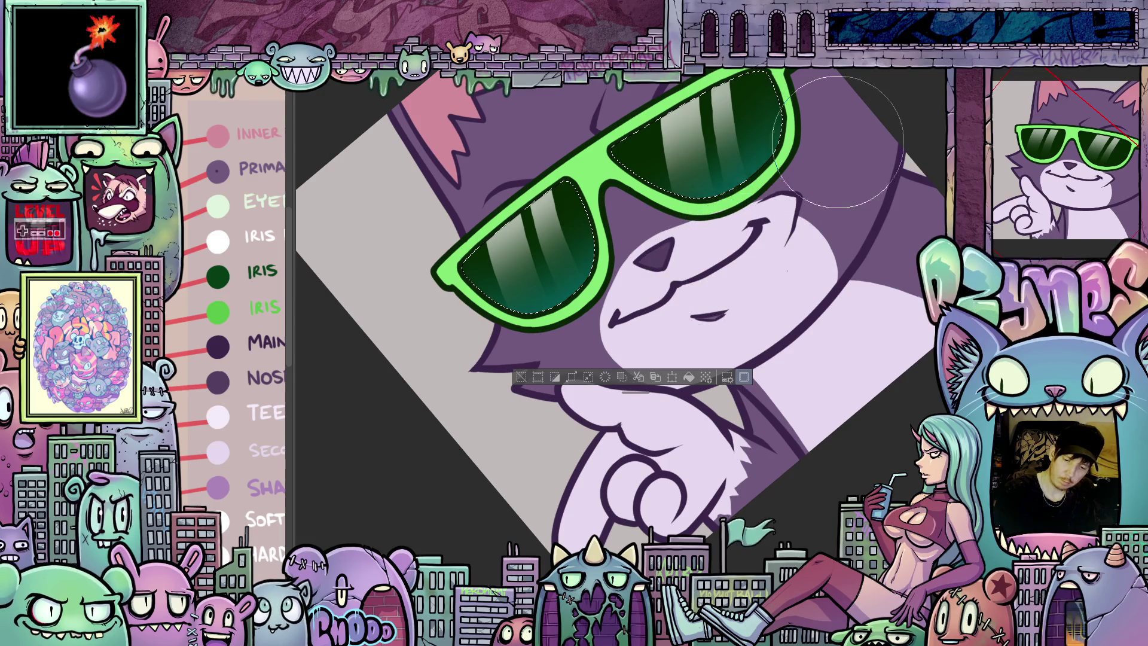
mouse_move(841, 281)
mouse_down()
mouse_move(856, 424)
mouse_move(828, 475)
mouse_move(848, 339)
mouse_move(797, 391)
mouse_up()
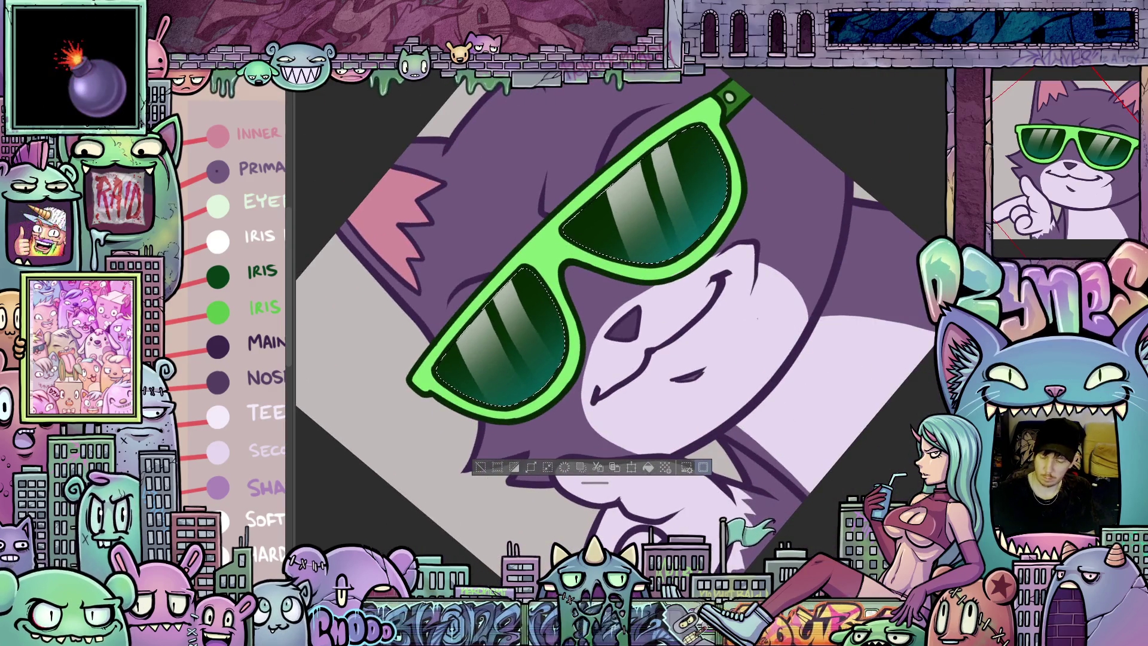
drag(870, 299, 866, 465)
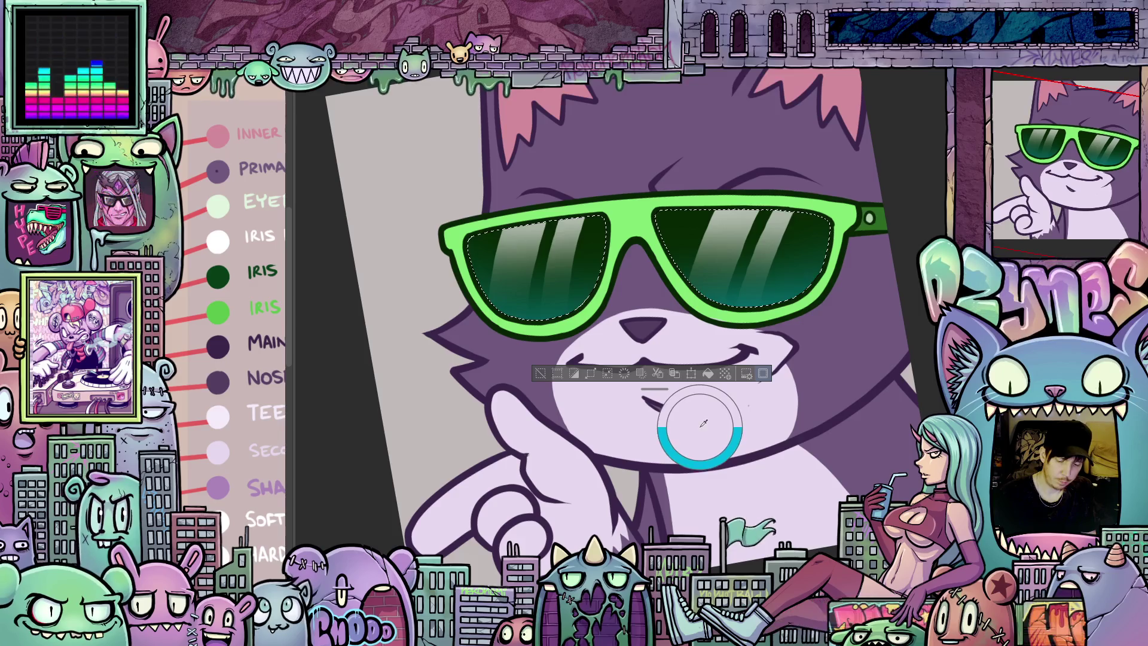
key(ctrl+d)
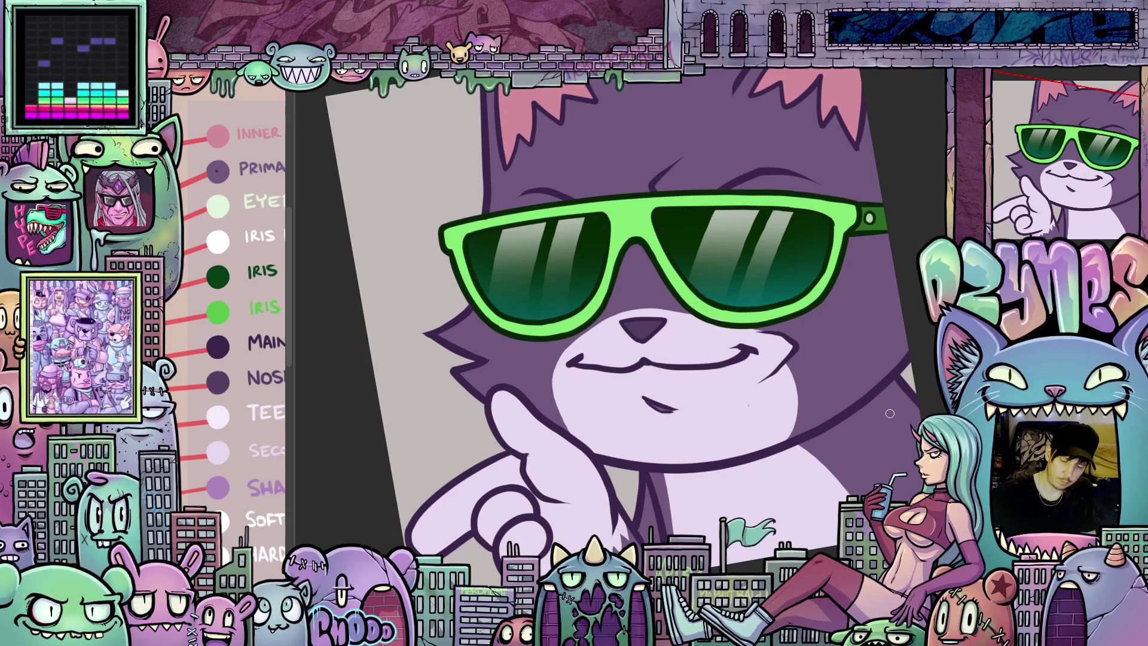
Change the shading layer's blend mode from the Layer panel dropdown to Multiply
mouse_move(742, 440)
mouse_down()
mouse_move(786, 472)
mouse_move(809, 399)
mouse_move(803, 365)
mouse_move(771, 474)
mouse_move(713, 414)
mouse_up()
scroll(772, 454, down, 5)
scroll(732, 449, up, 2)
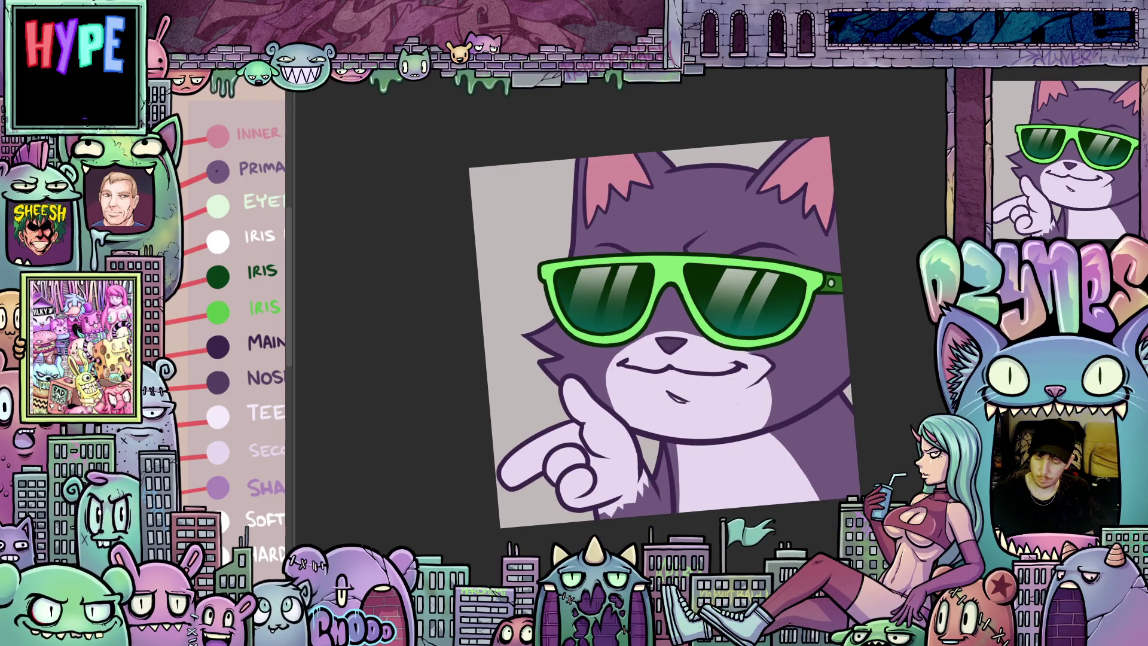
click(1026, 86)
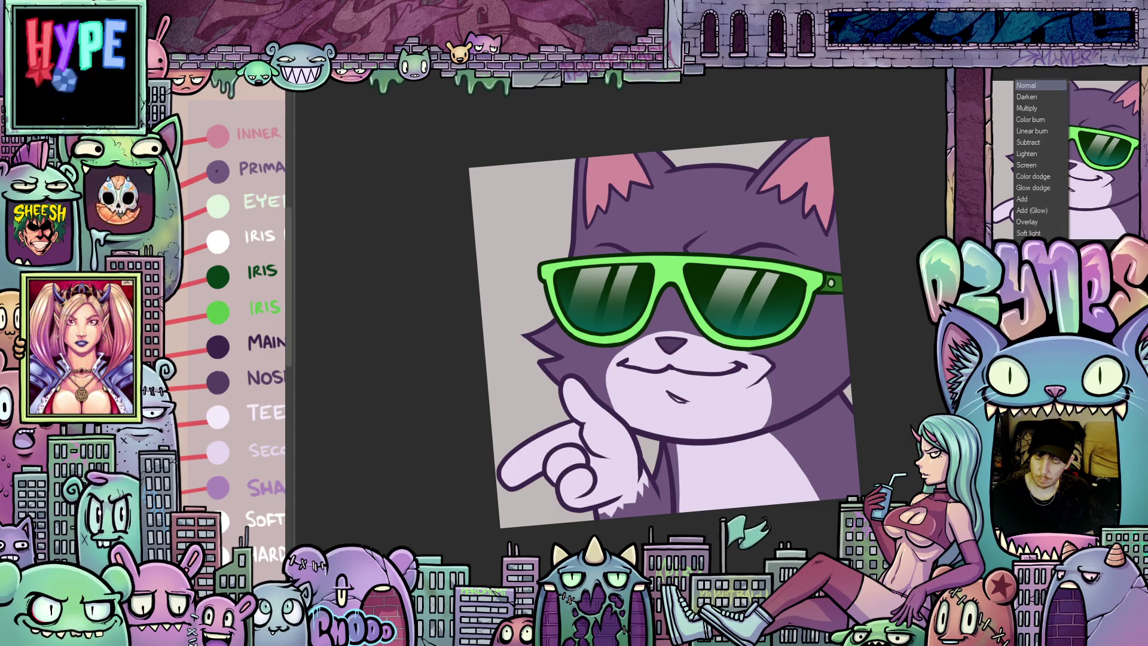
click(1027, 110)
scroll(651, 397, up, 3)
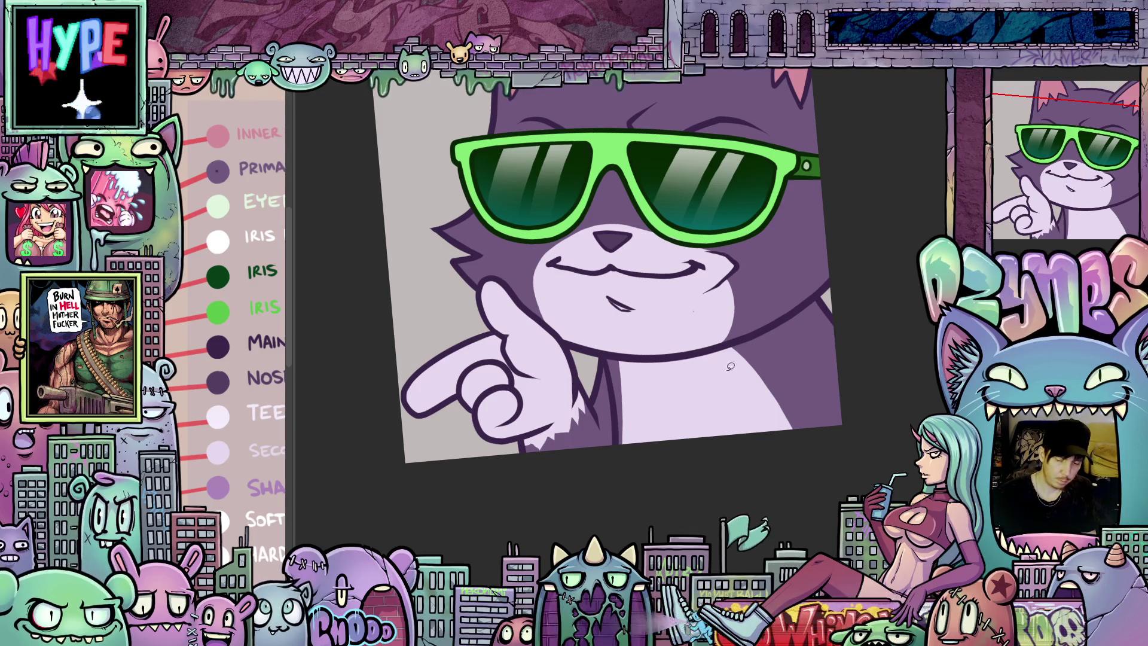
Lasso-fill darker purple shadows under the chin and on the fur around the pointing hand
drag(601, 359, 644, 397)
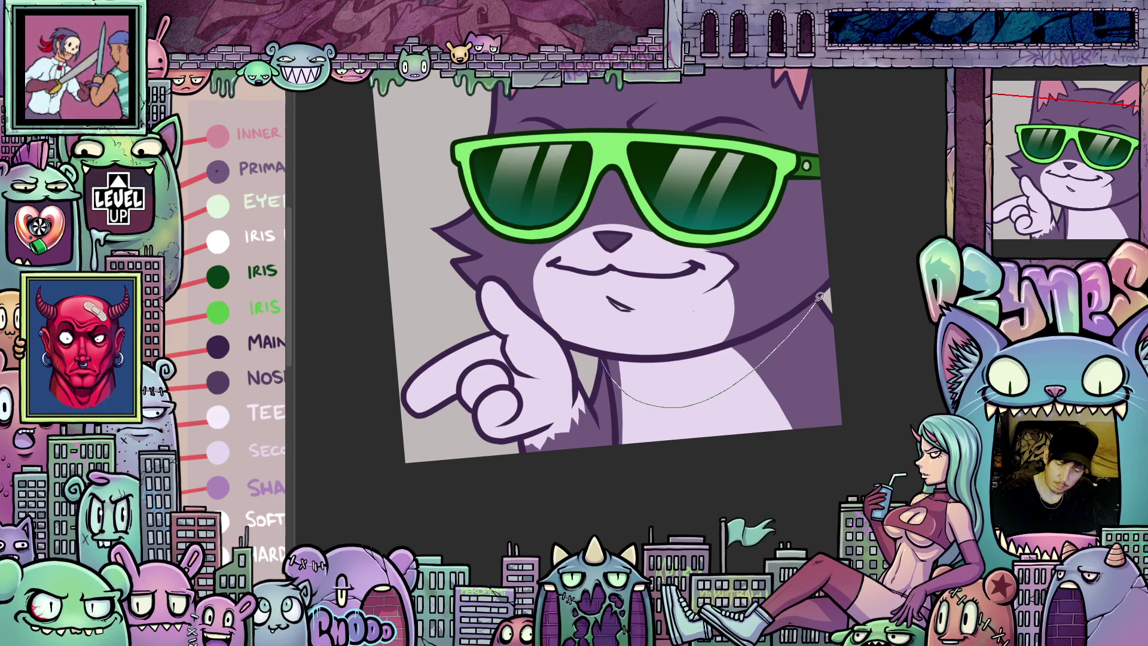
drag(699, 347, 602, 354)
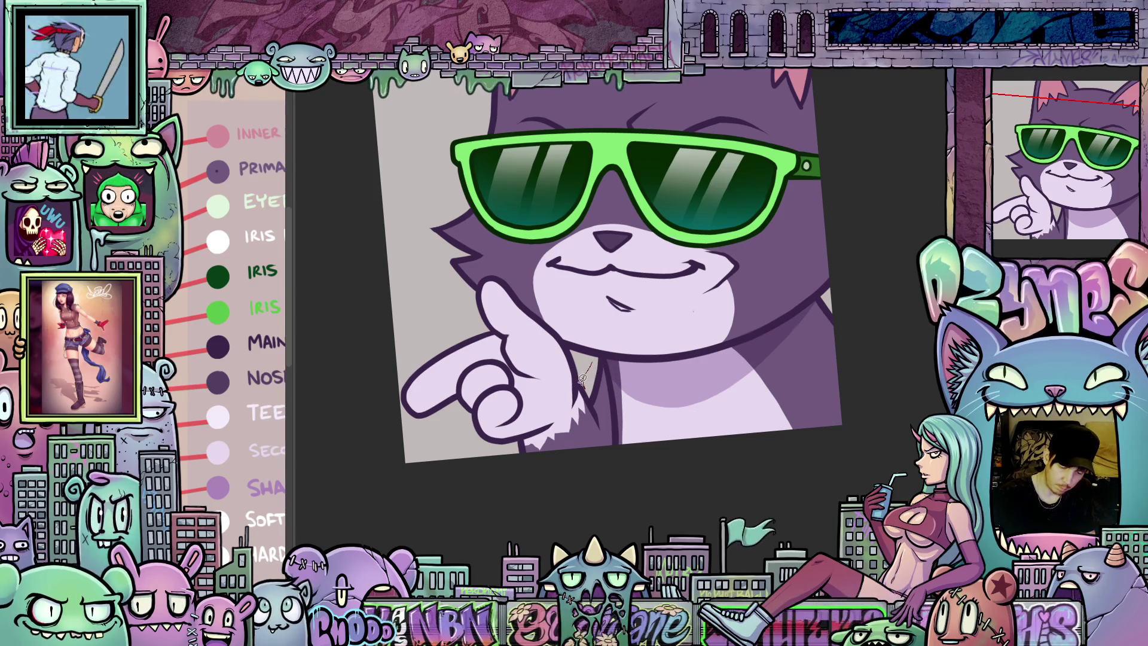
mouse_move(589, 413)
mouse_down()
mouse_move(577, 432)
mouse_move(519, 439)
mouse_move(614, 481)
mouse_move(630, 442)
mouse_up()
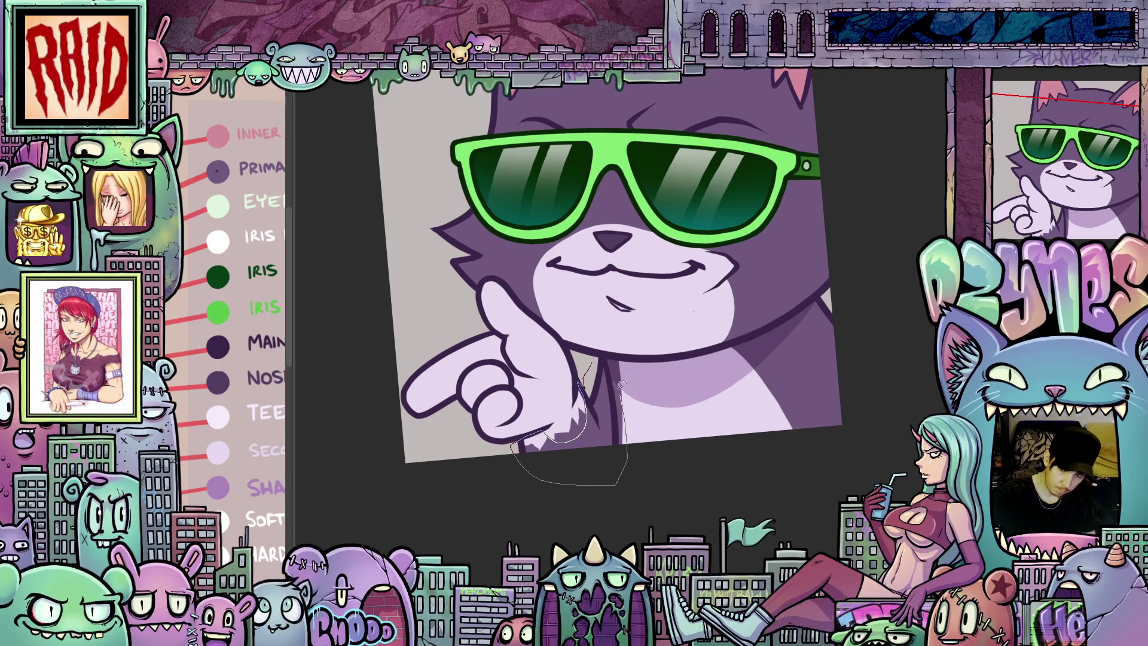
drag(610, 353, 603, 359)
mouse_move(726, 469)
mouse_down()
mouse_move(598, 419)
mouse_move(697, 406)
mouse_up()
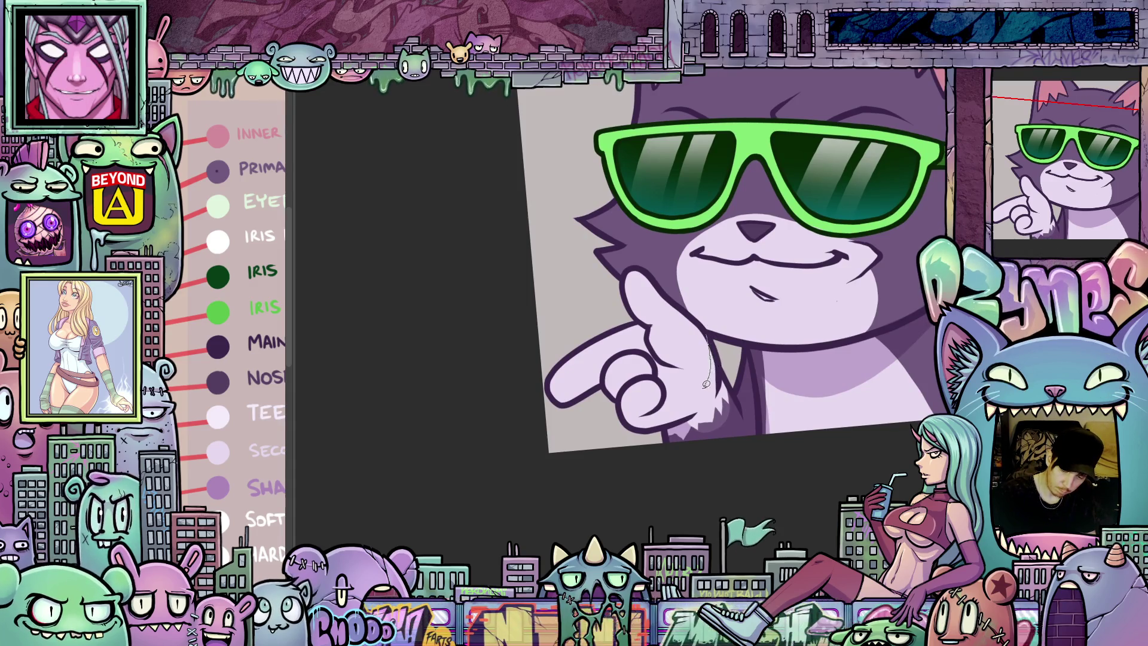
mouse_move(706, 384)
mouse_down()
mouse_move(651, 415)
mouse_move(664, 394)
mouse_up()
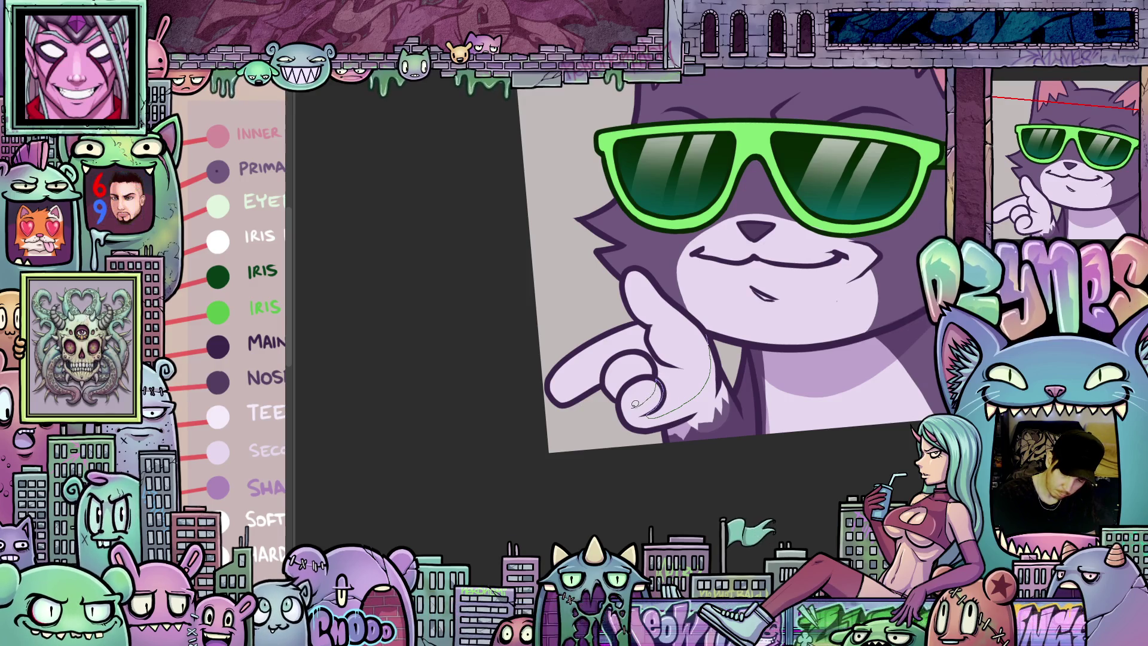